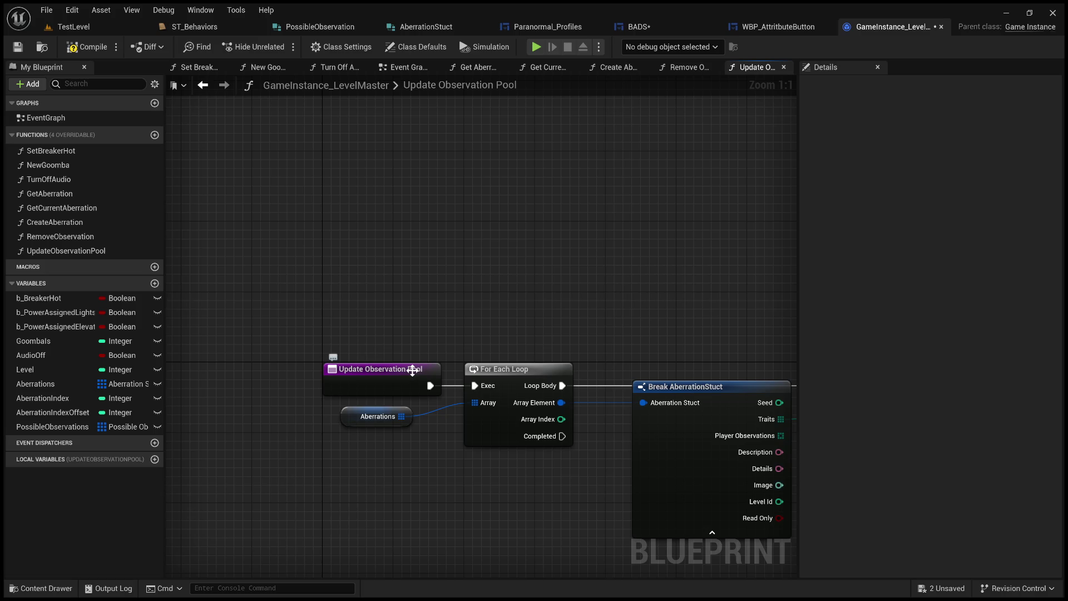
Add a Possible Observations getter feeding a new For Each Loop beside the entry node
drag(413, 370, 298, 213)
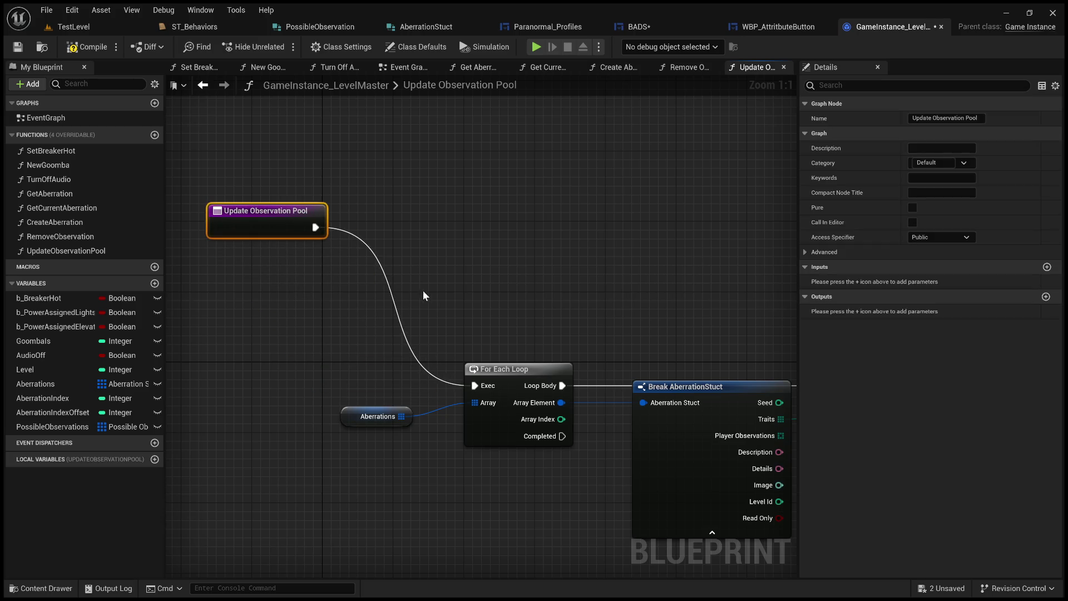
click(53, 427)
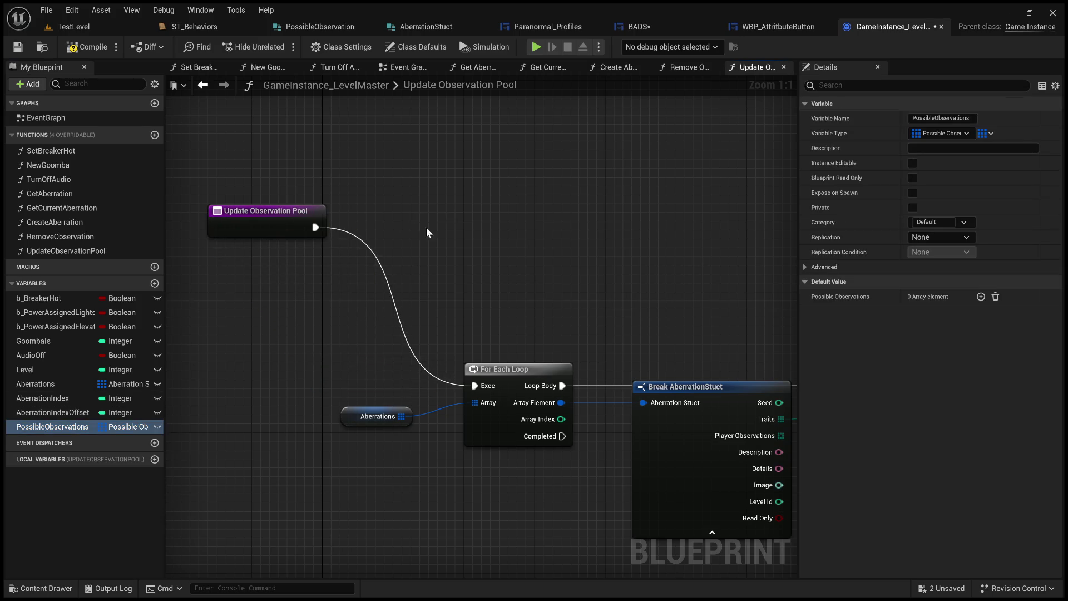
click(450, 241)
mouse_move(499, 223)
mouse_down()
mouse_move(599, 186)
mouse_move(632, 222)
mouse_up()
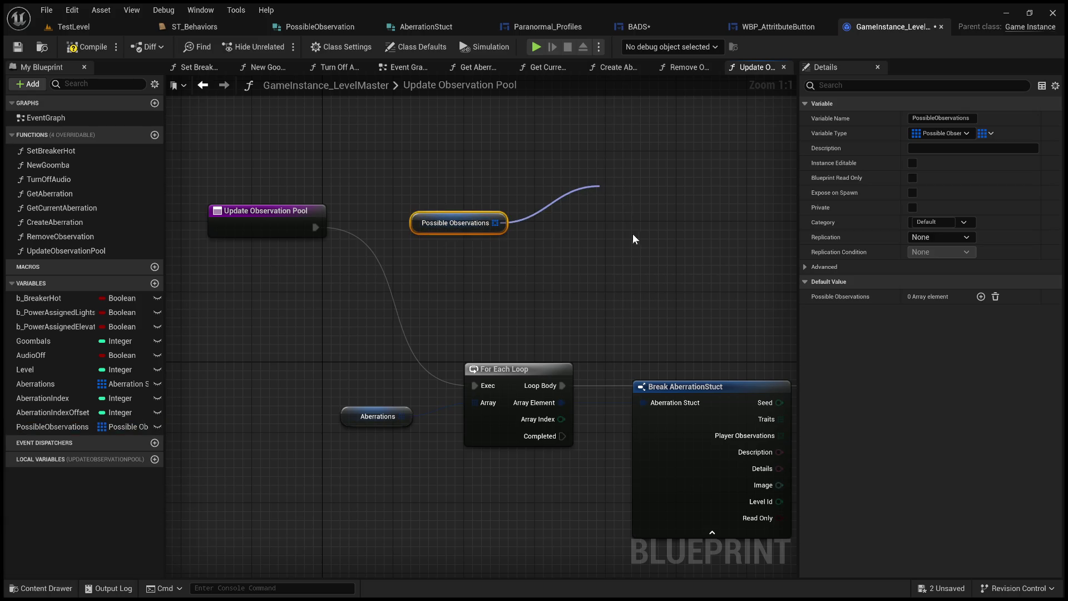
click(632, 222)
Move the loop and getter next to the entry node and wire the entry exec into the loop
drag(681, 302, 454, 163)
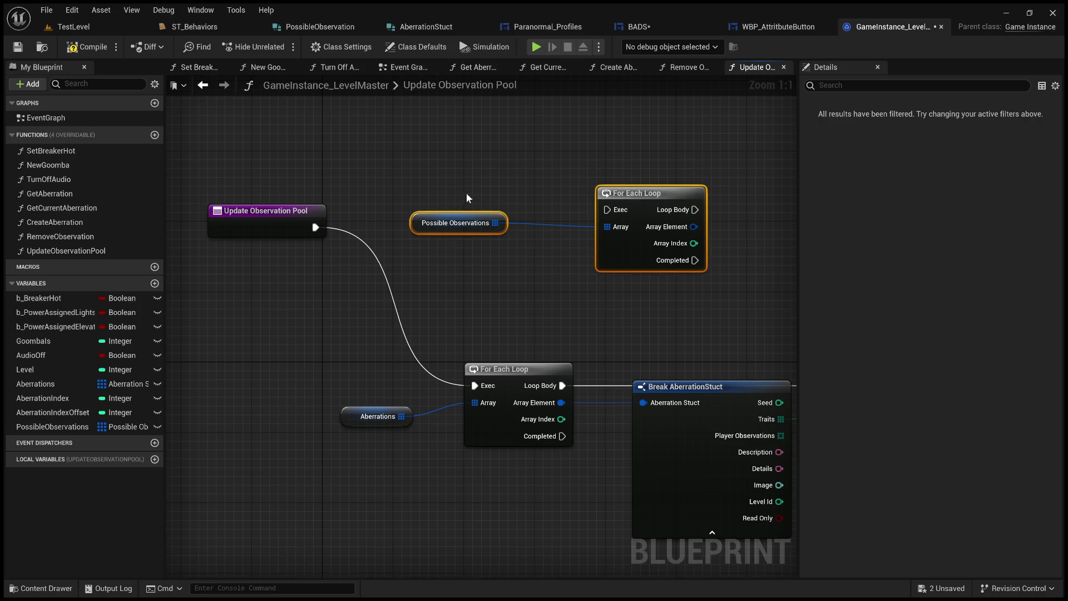
mouse_move(618, 202)
mouse_down()
mouse_move(437, 249)
mouse_move(463, 215)
mouse_up()
click(436, 249)
drag(316, 227, 429, 227)
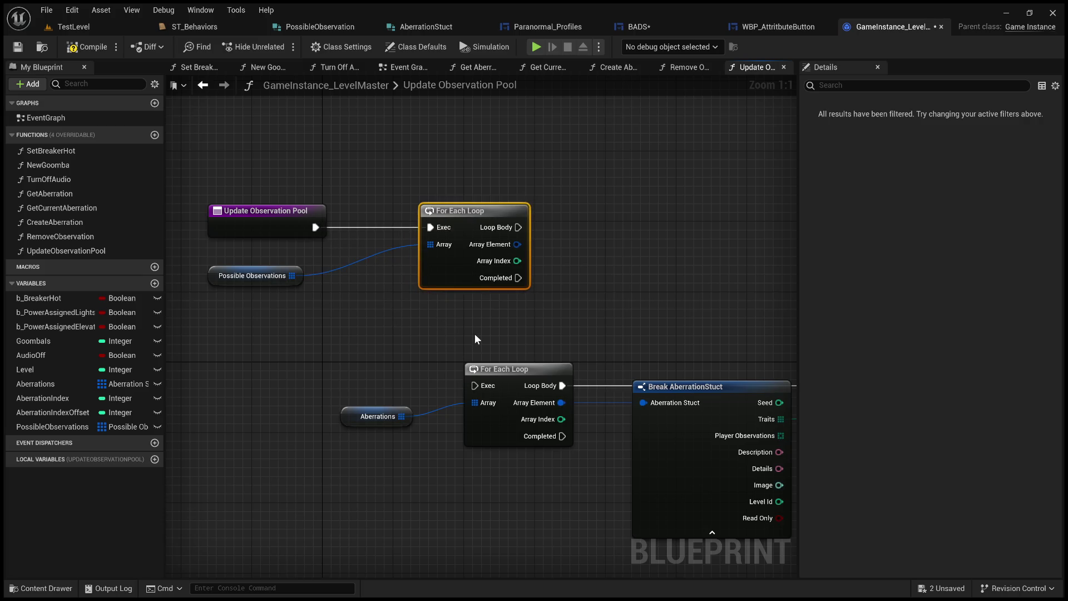
scroll(475, 334, down, 1)
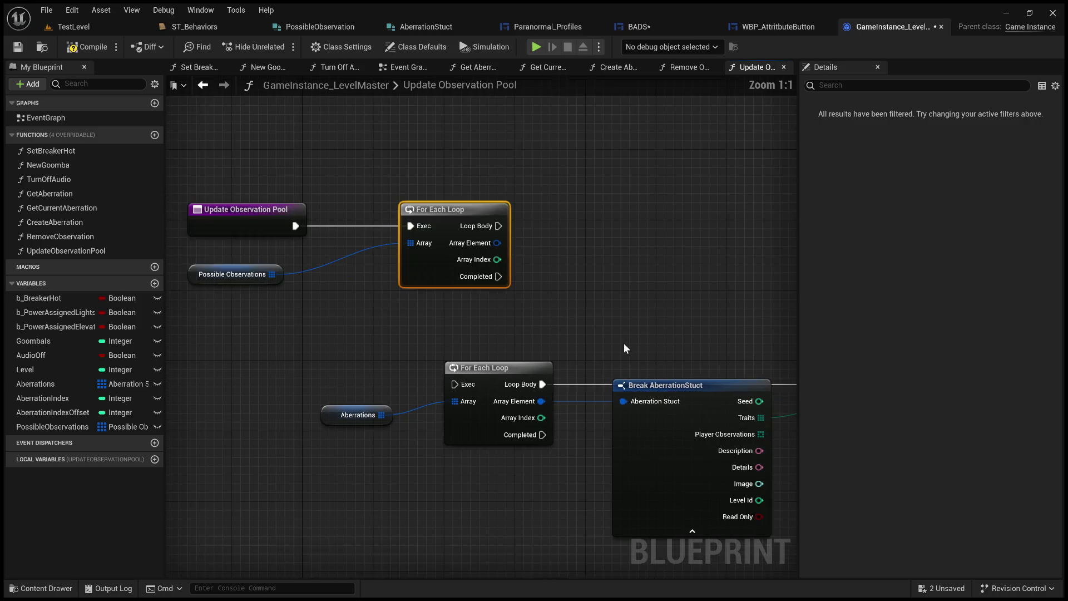
scroll(559, 318, up, 1)
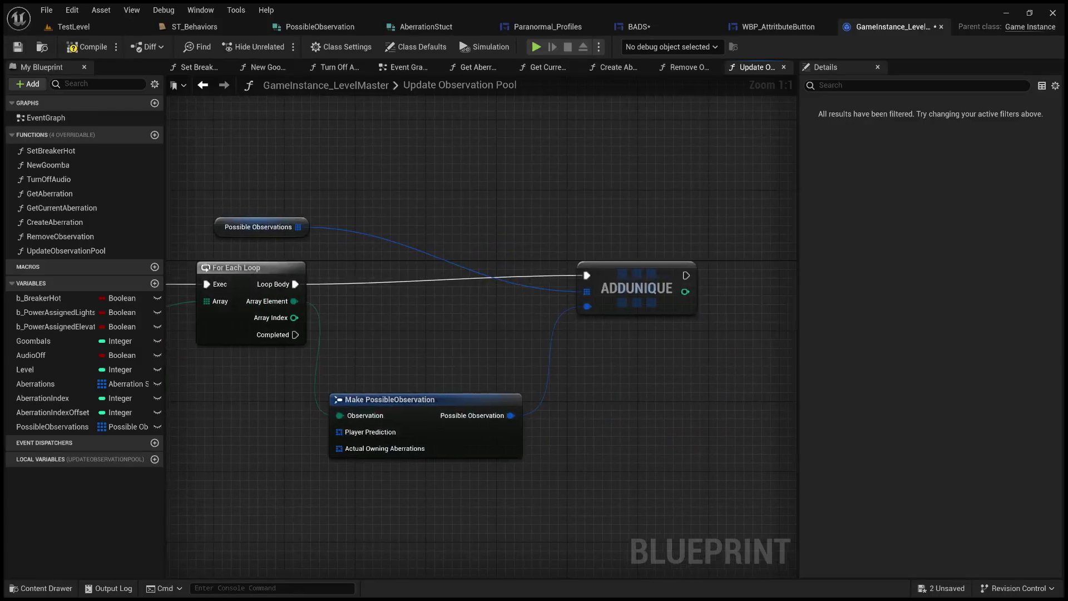
drag(501, 243, 694, 272)
drag(333, 260, 359, 244)
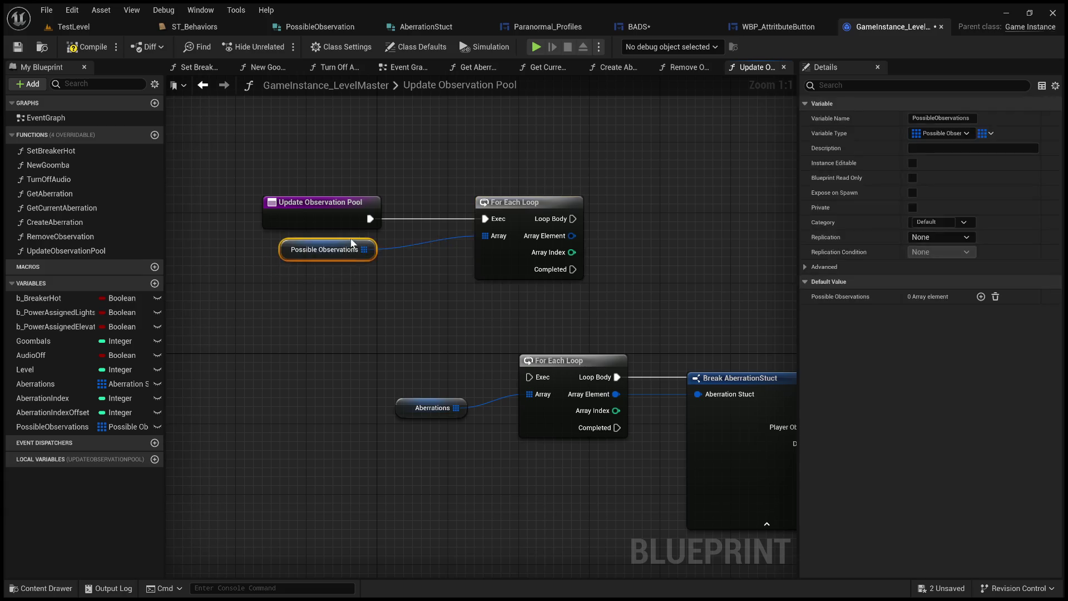
click(328, 278)
drag(477, 315, 209, 234)
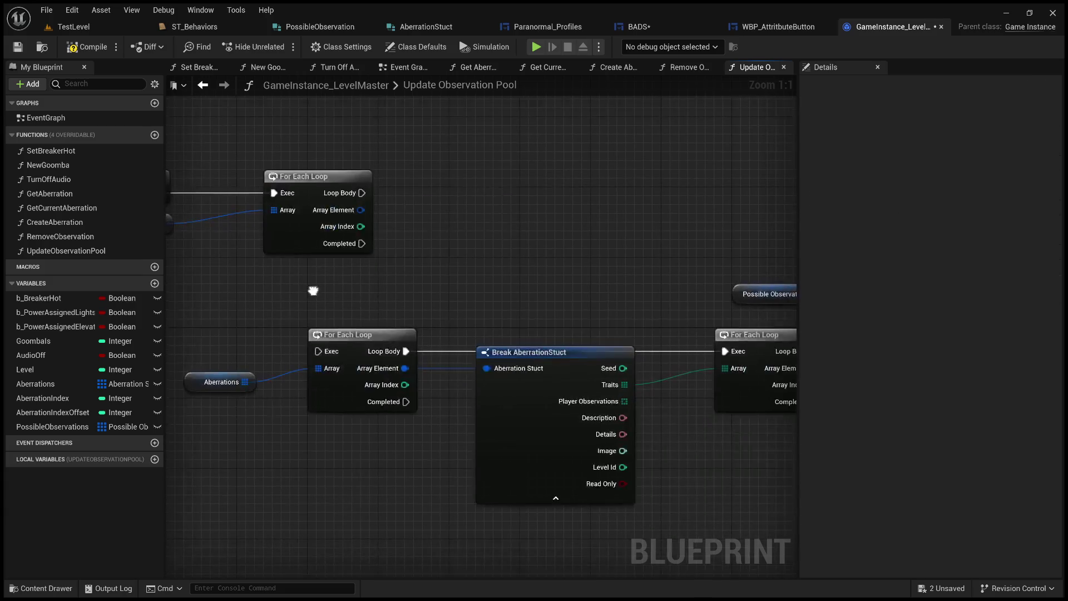
mouse_move(455, 335)
mouse_down()
mouse_move(493, 336)
mouse_move(420, 319)
mouse_move(380, 273)
mouse_move(293, 267)
mouse_up()
scroll(494, 341, down, 2)
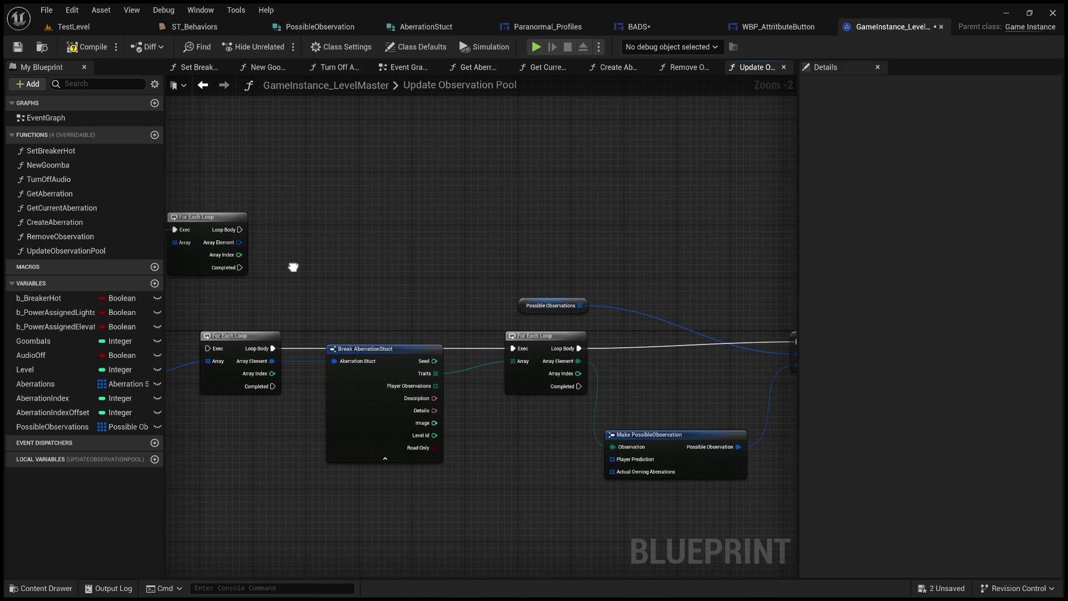
Add a Break PossibleObservation node on the top loop's Array Element and place it left
drag(239, 242, 479, 354)
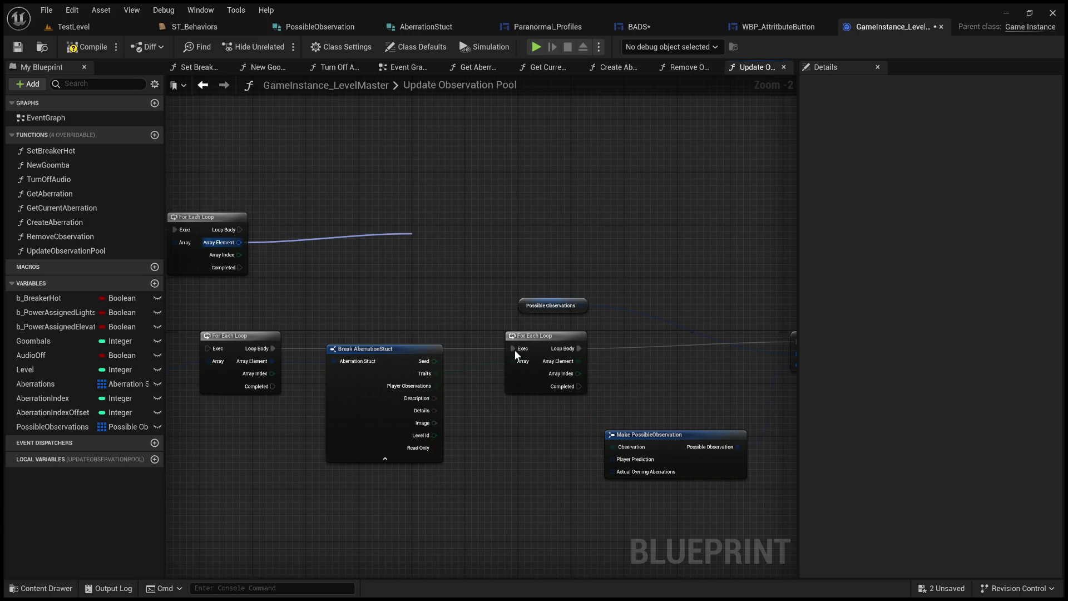
drag(504, 361, 503, 351)
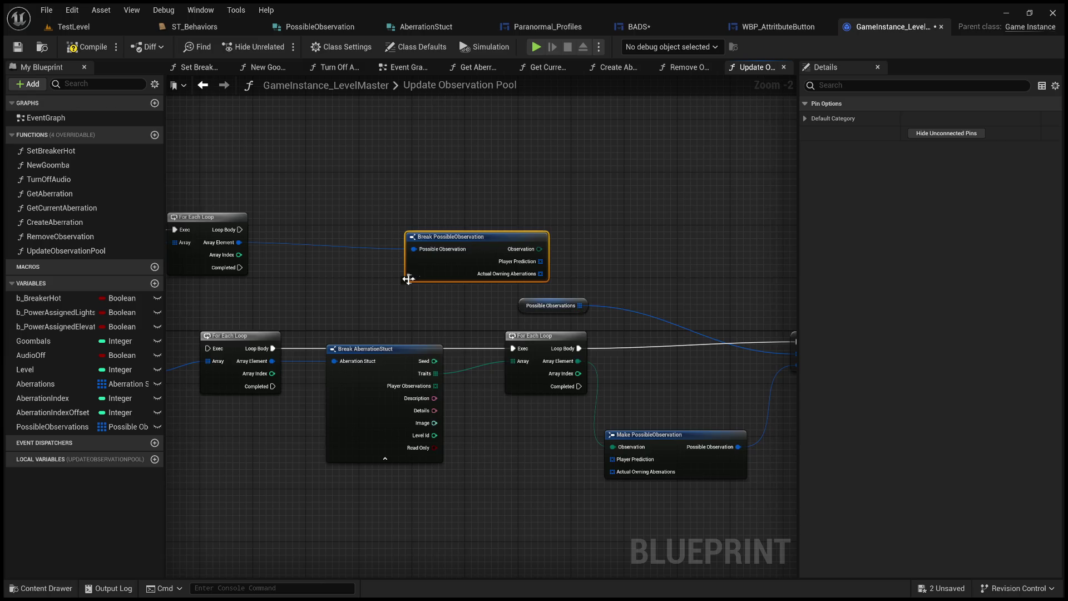
scroll(503, 351, up, 2)
drag(496, 225, 327, 216)
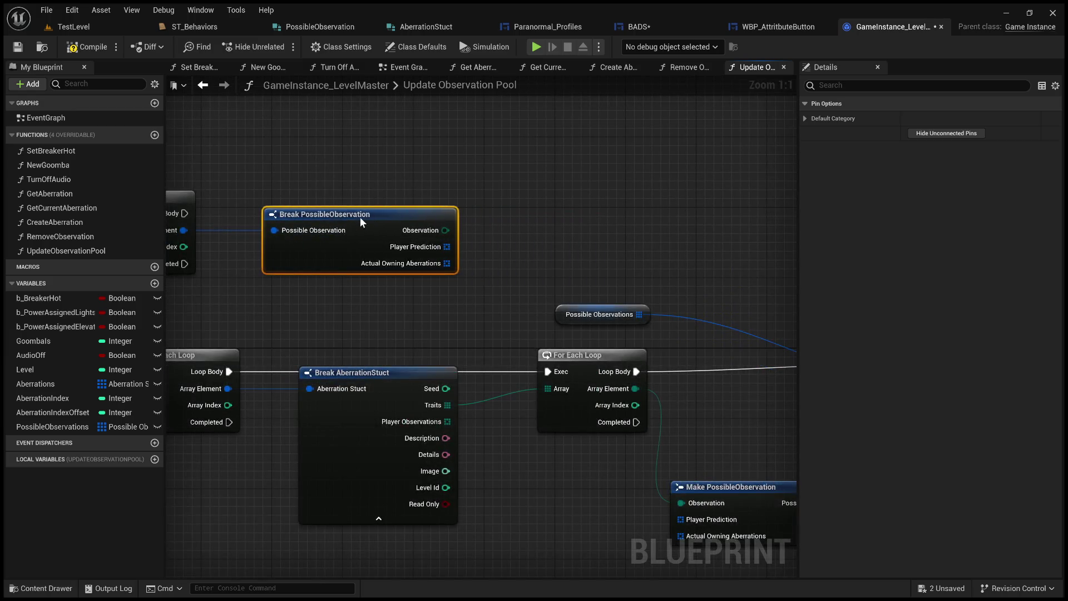
Reframe the graph toward the right-hand nodes and clear the node selection
right_click(322, 309)
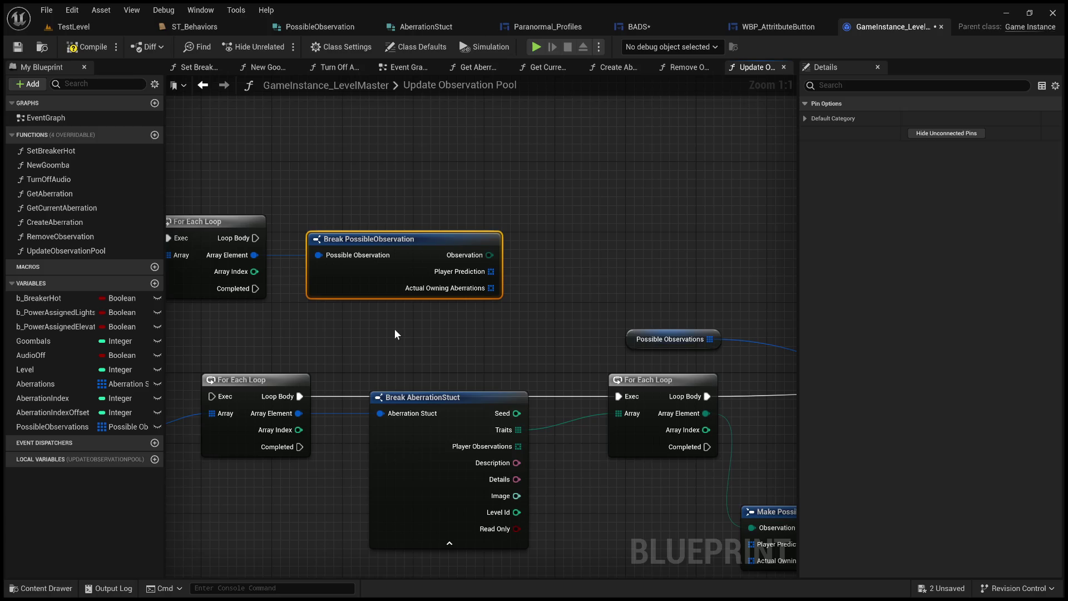
mouse_move(401, 323)
mouse_down()
mouse_move(546, 354)
mouse_move(561, 369)
mouse_up()
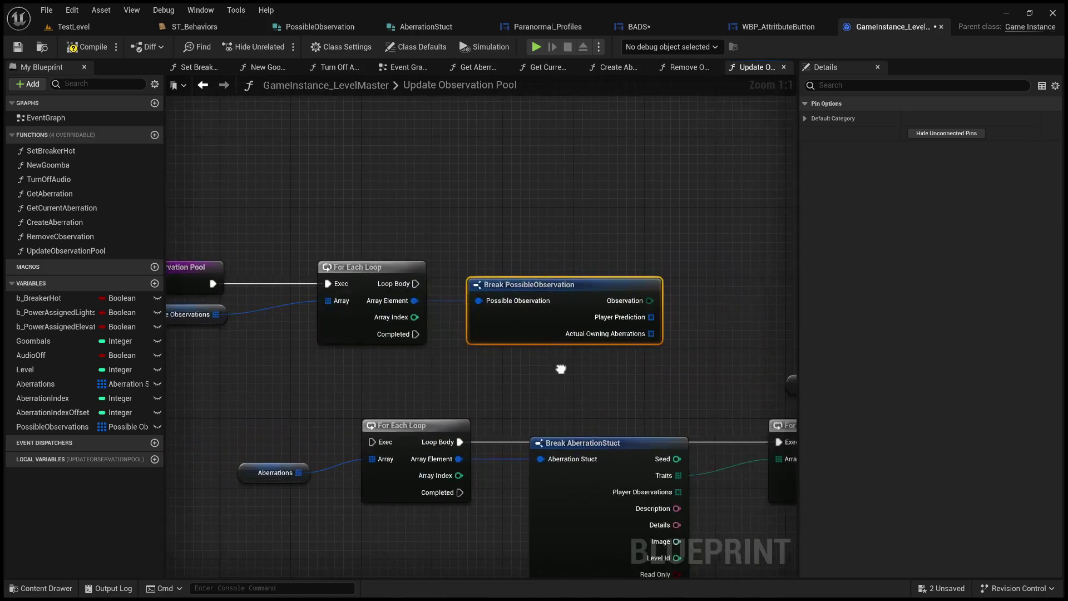
drag(413, 297, 511, 283)
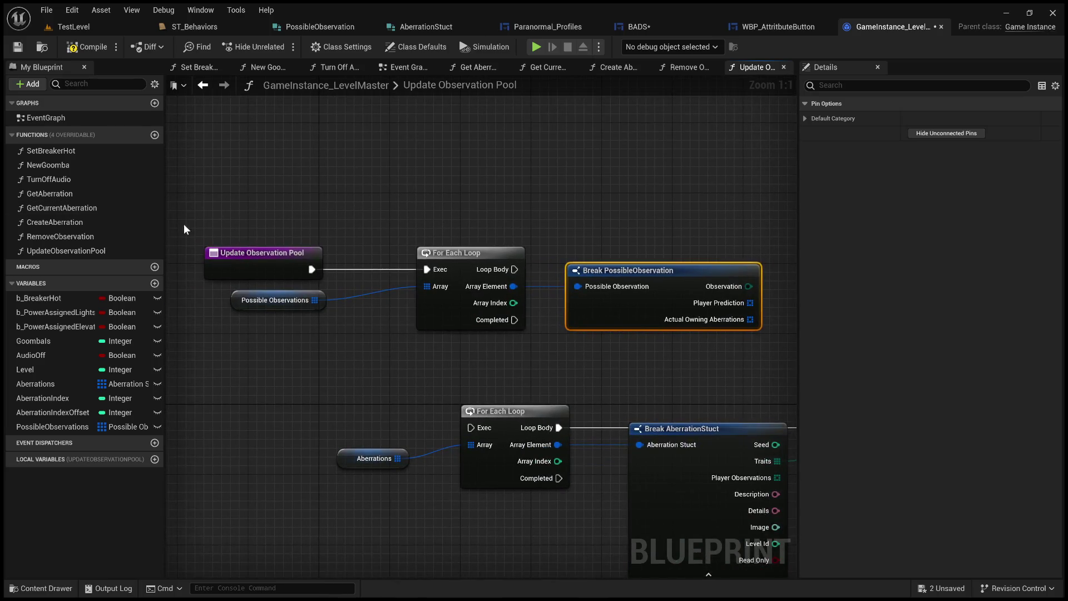
drag(194, 217, 765, 353)
click(701, 365)
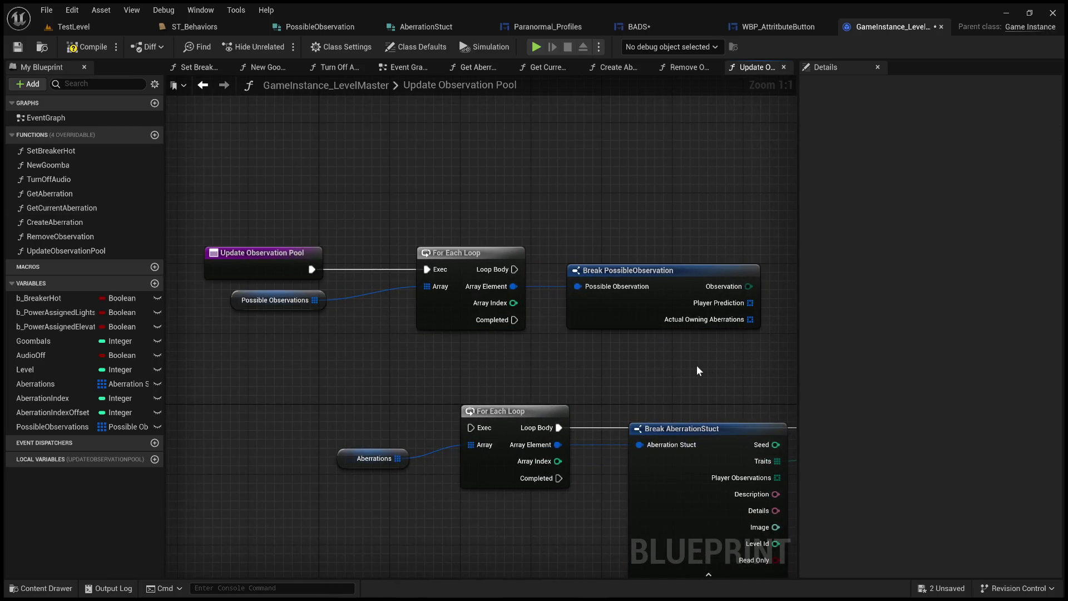
drag(702, 365, 571, 361)
drag(619, 314, 696, 283)
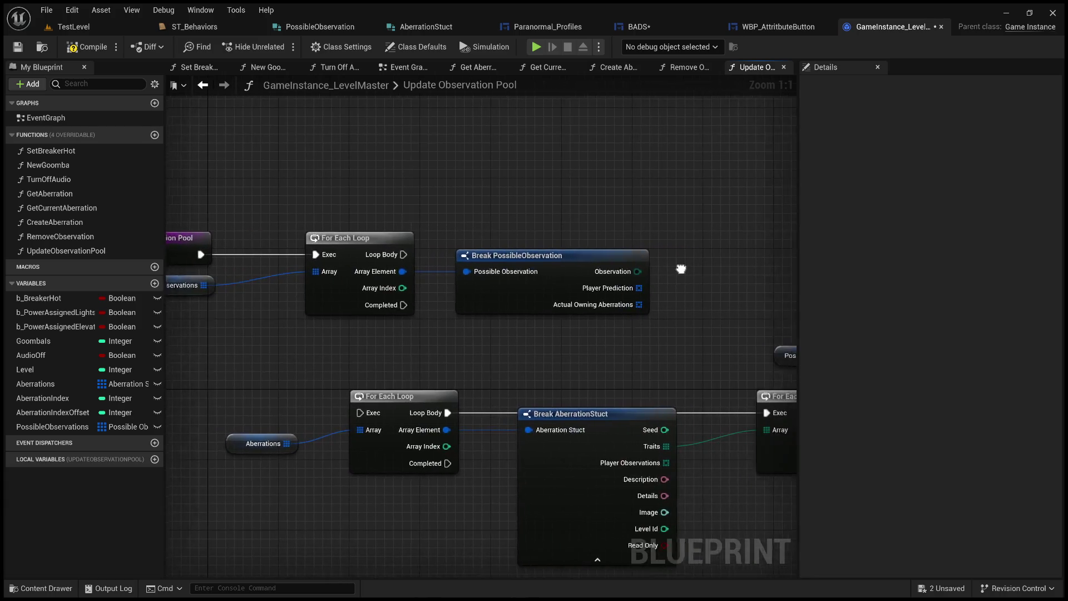
Create a nested For Each Loop on the top loop's Loop Body, past the Break node
drag(683, 270, 496, 283)
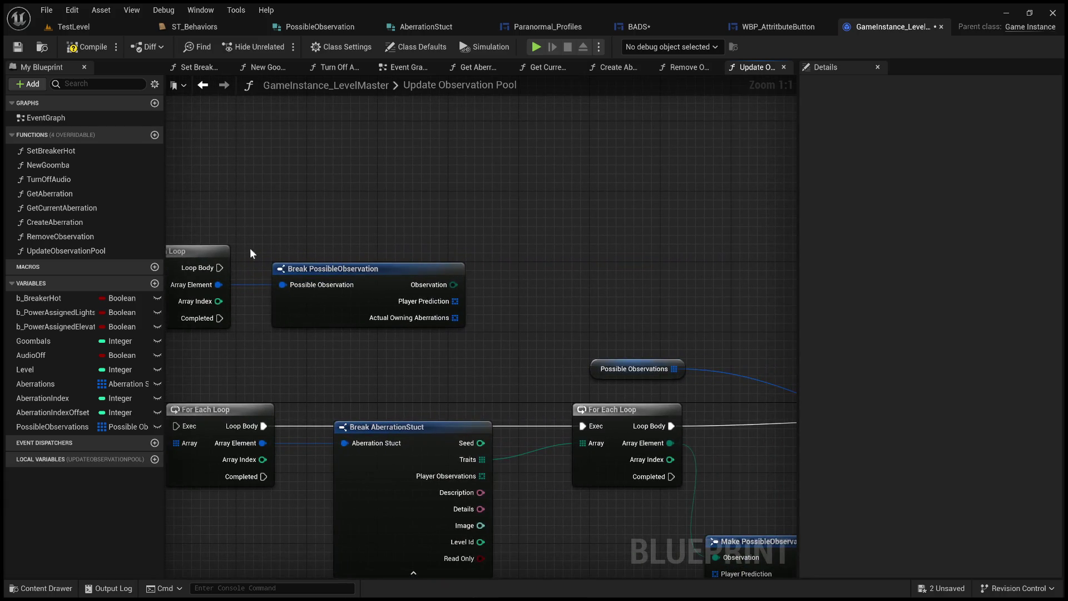
drag(308, 265, 396, 264)
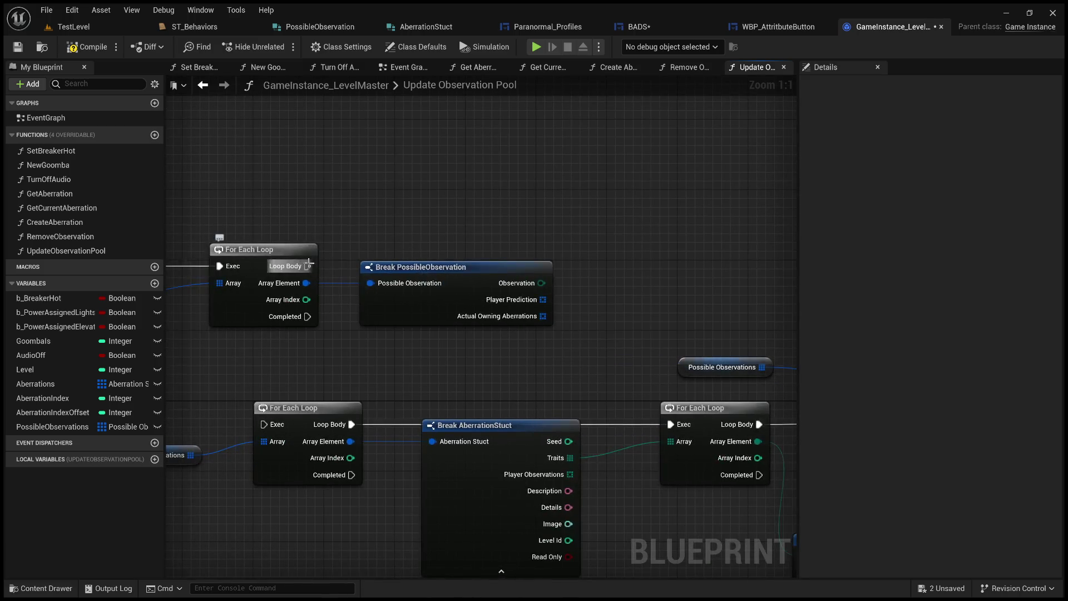
drag(307, 266, 369, 267)
drag(443, 255, 596, 262)
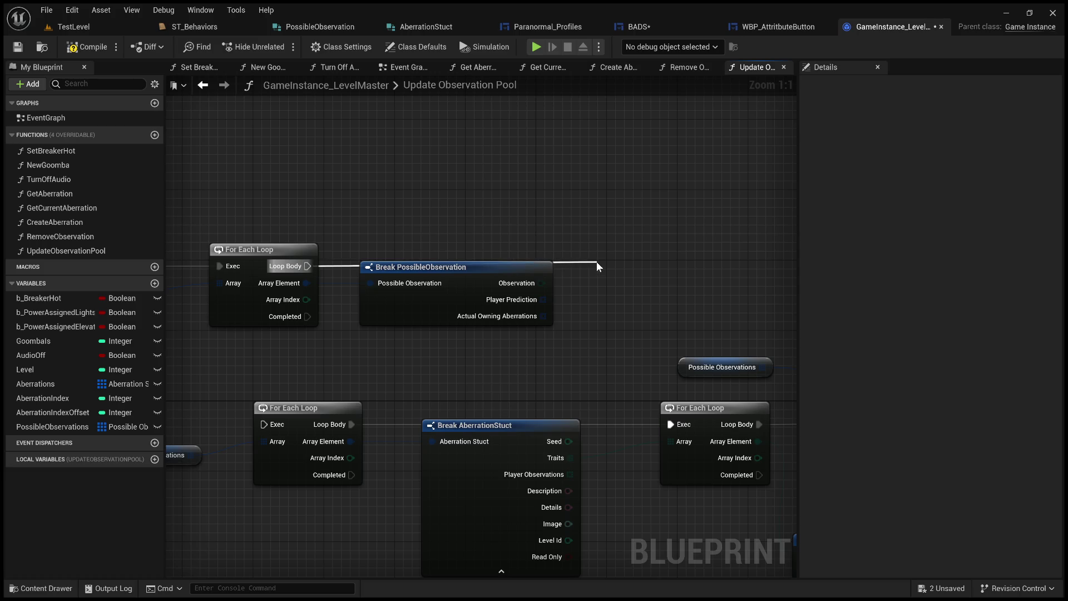
drag(597, 262, 667, 251)
key(f)
right_drag(175, 450, 376, 356)
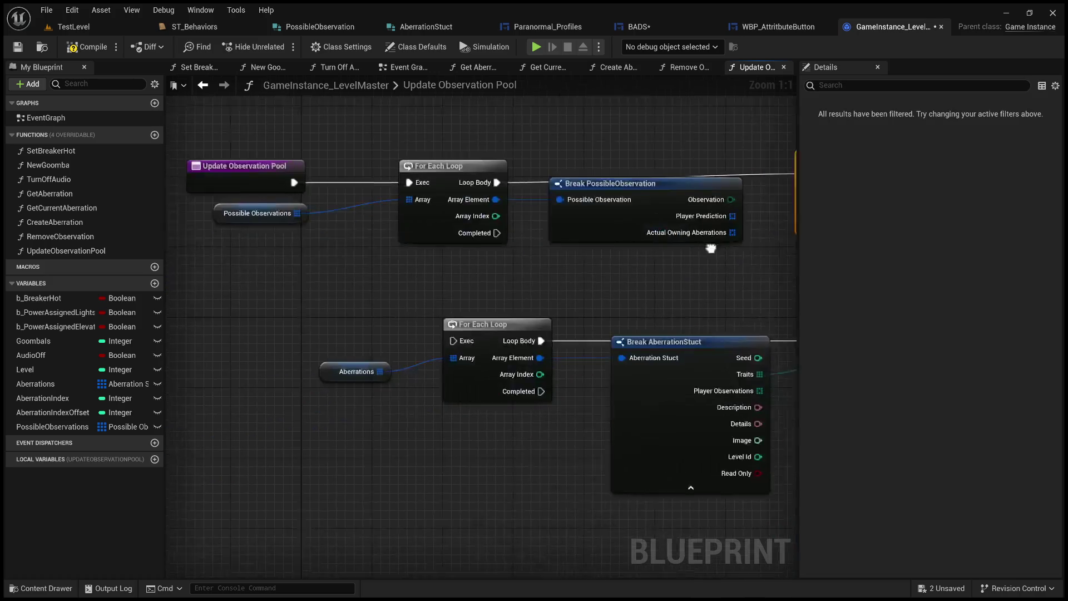
Place an Aberrations getter and feed it into the nested loop's Array pin
click(375, 361)
mouse_move(376, 360)
mouse_down()
mouse_move(472, 325)
mouse_move(497, 249)
mouse_up()
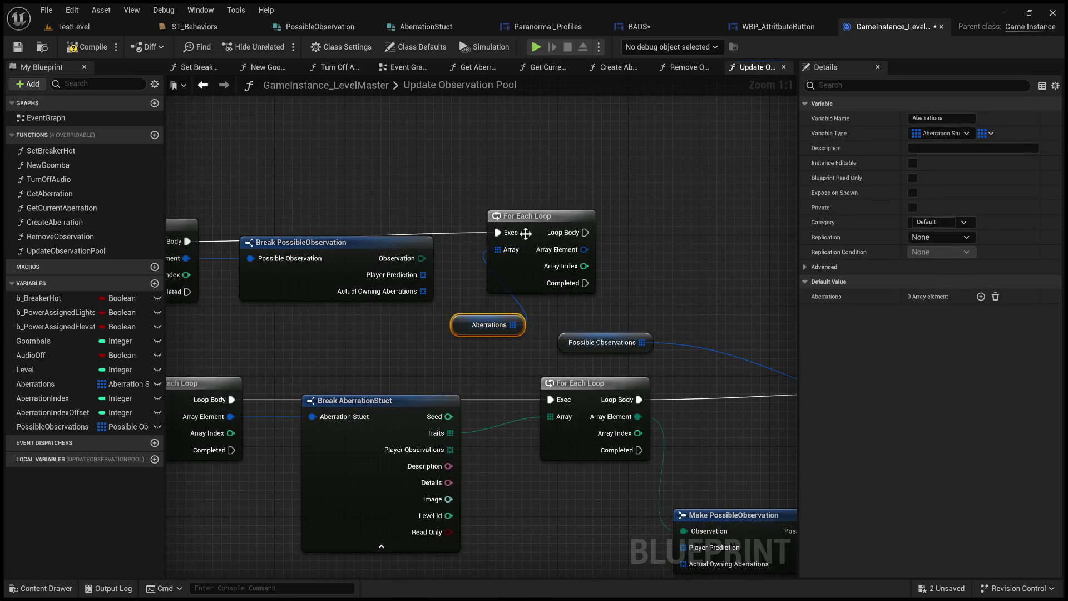
drag(534, 216, 652, 226)
scroll(594, 316, down, 4)
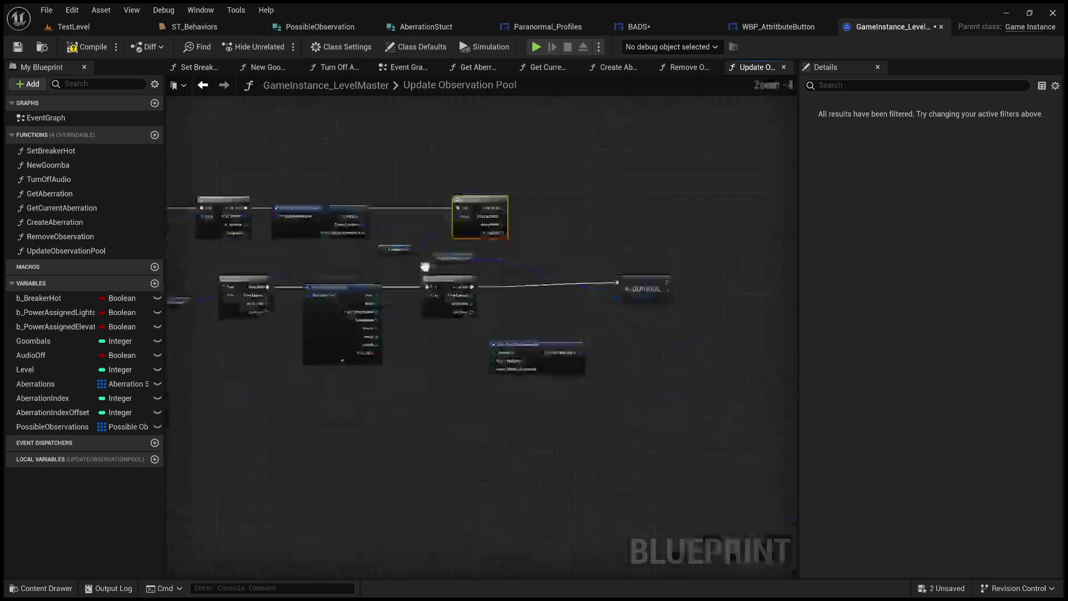
Move the lower draft node group down and bring the upper loop chain into view
mouse_move(622, 434)
mouse_down()
mouse_move(176, 263)
mouse_move(284, 265)
mouse_up()
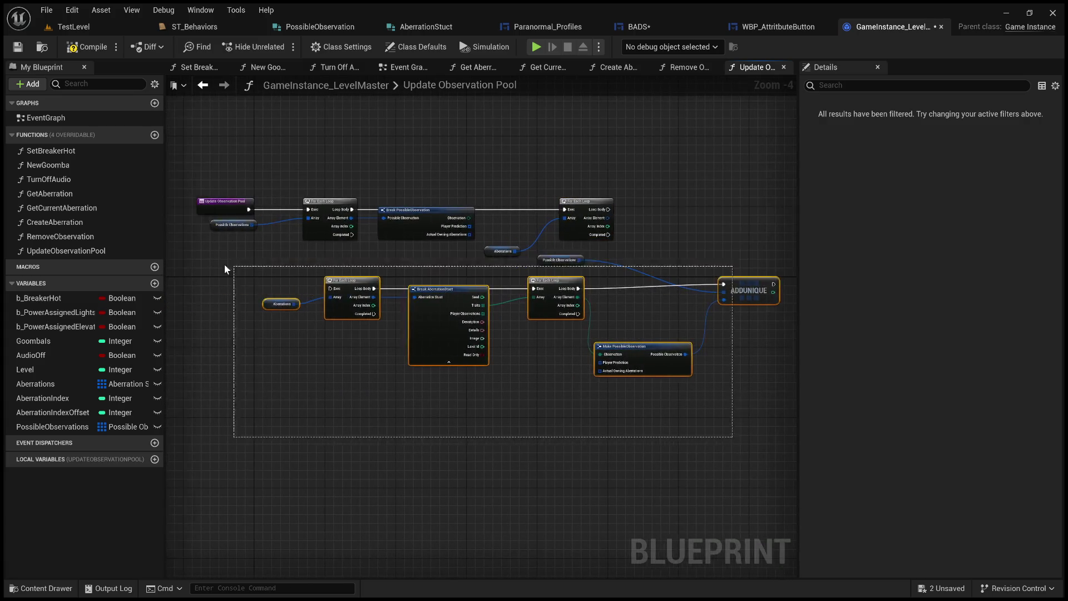
drag(425, 303, 409, 432)
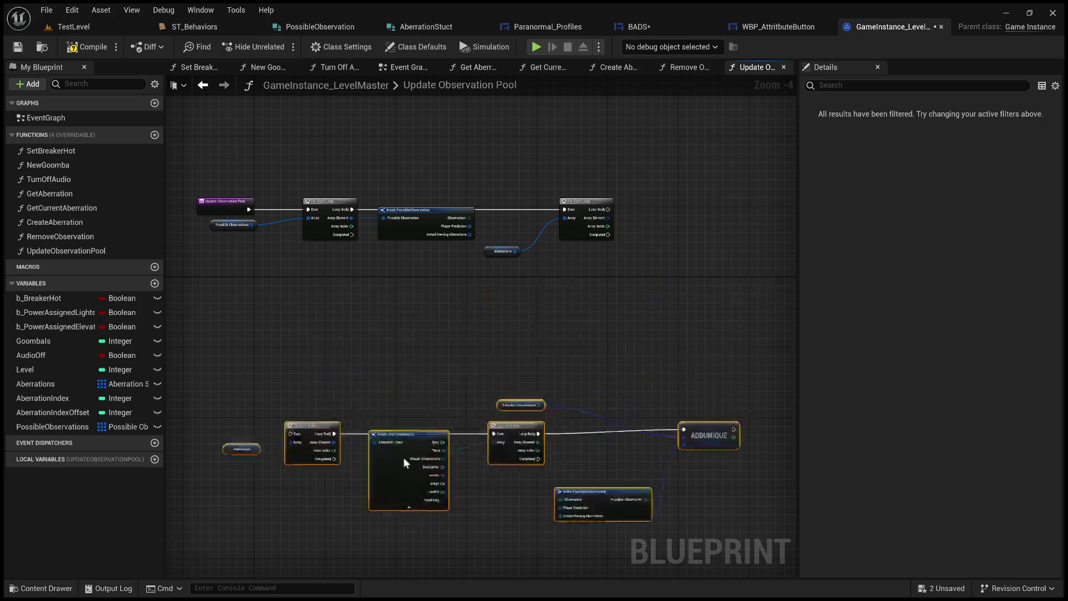
scroll(499, 333, up, 5)
drag(515, 279, 418, 433)
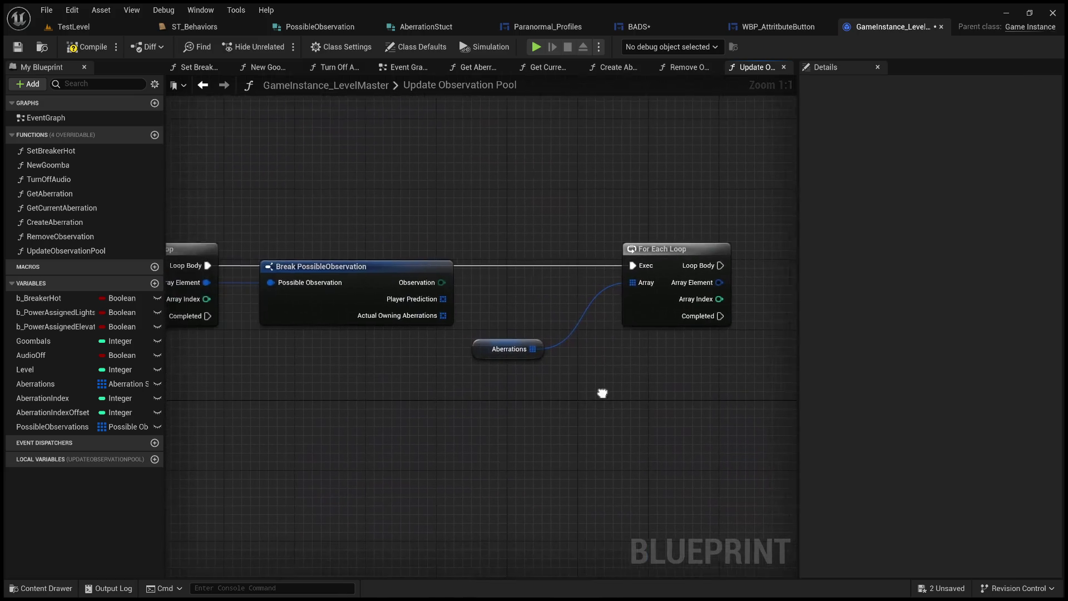
drag(598, 385, 556, 402)
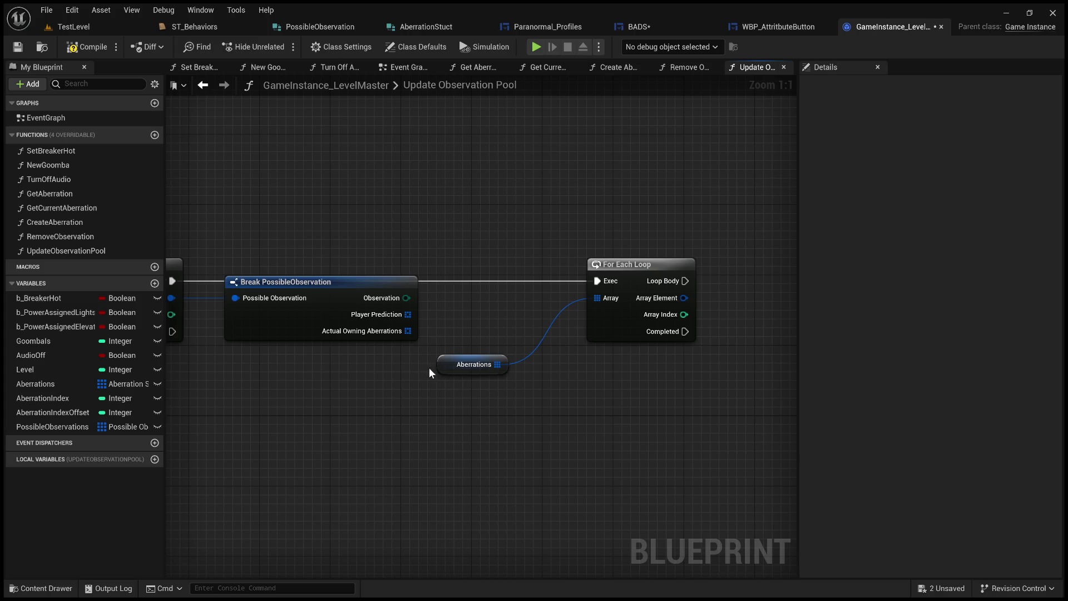
mouse_move(480, 329)
mouse_down()
mouse_move(526, 324)
mouse_move(410, 324)
mouse_up()
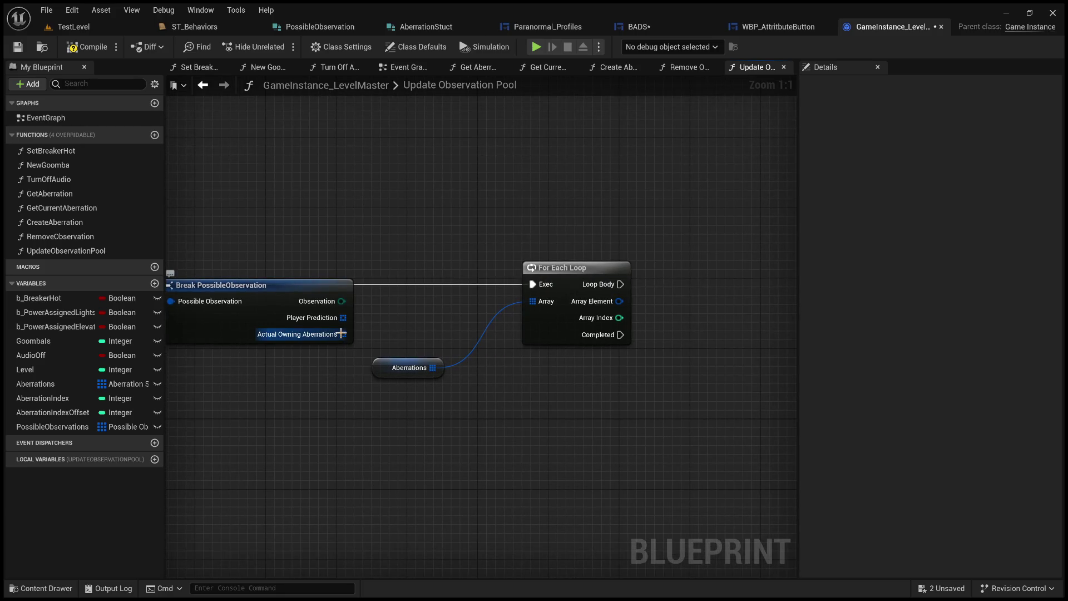
mouse_move(394, 343)
mouse_down()
mouse_move(550, 317)
mouse_move(416, 306)
mouse_up()
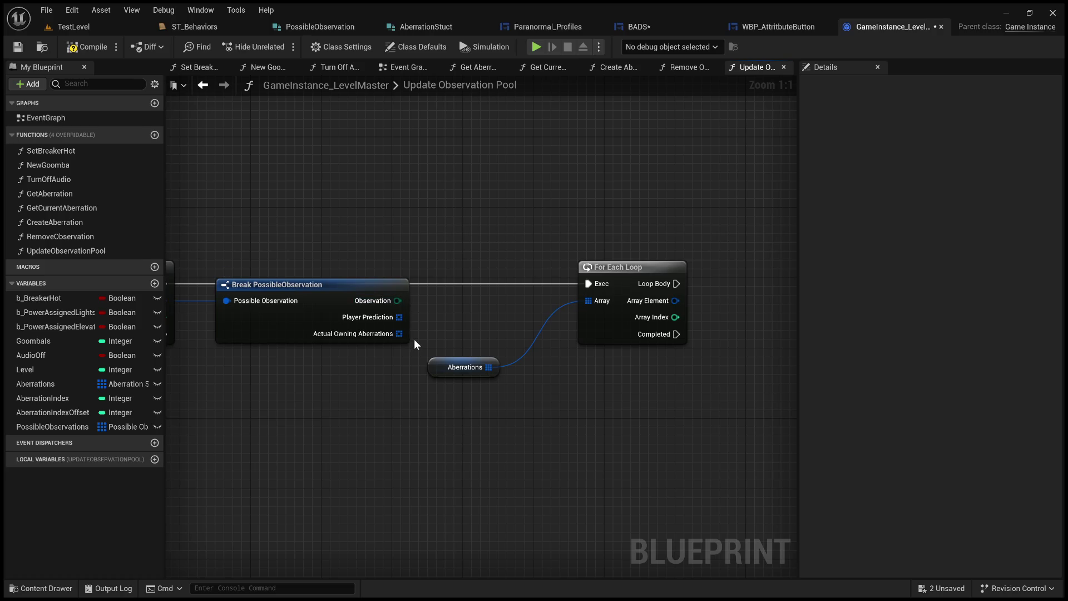
mouse_move(437, 335)
mouse_down()
mouse_move(558, 336)
mouse_move(379, 338)
mouse_up()
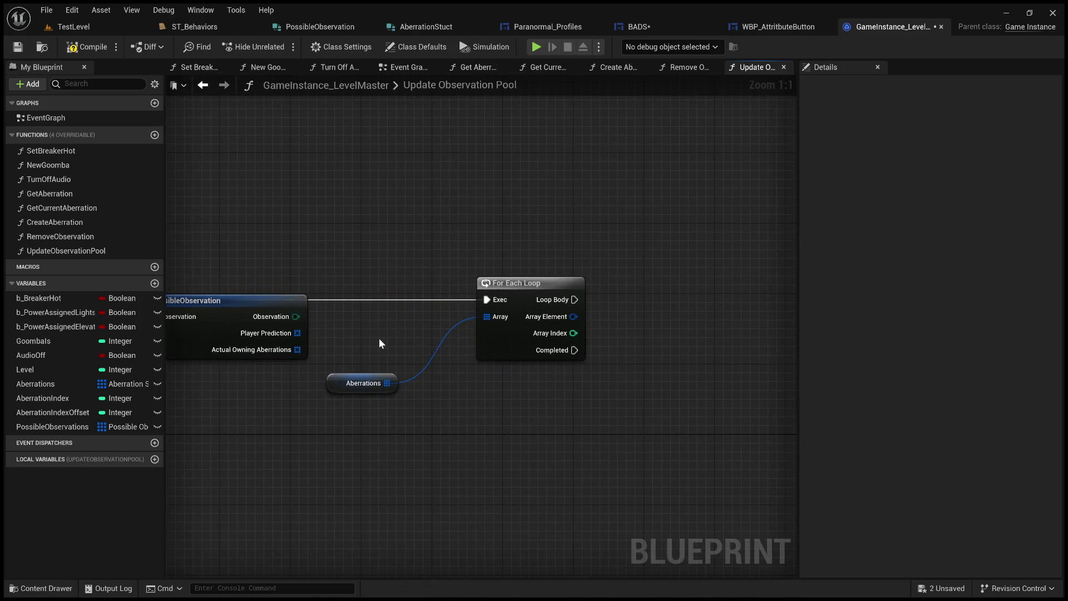
Add a Break AberrationStuct node on the Aberrations loop's Array Element
drag(573, 332, 646, 263)
drag(573, 316, 663, 314)
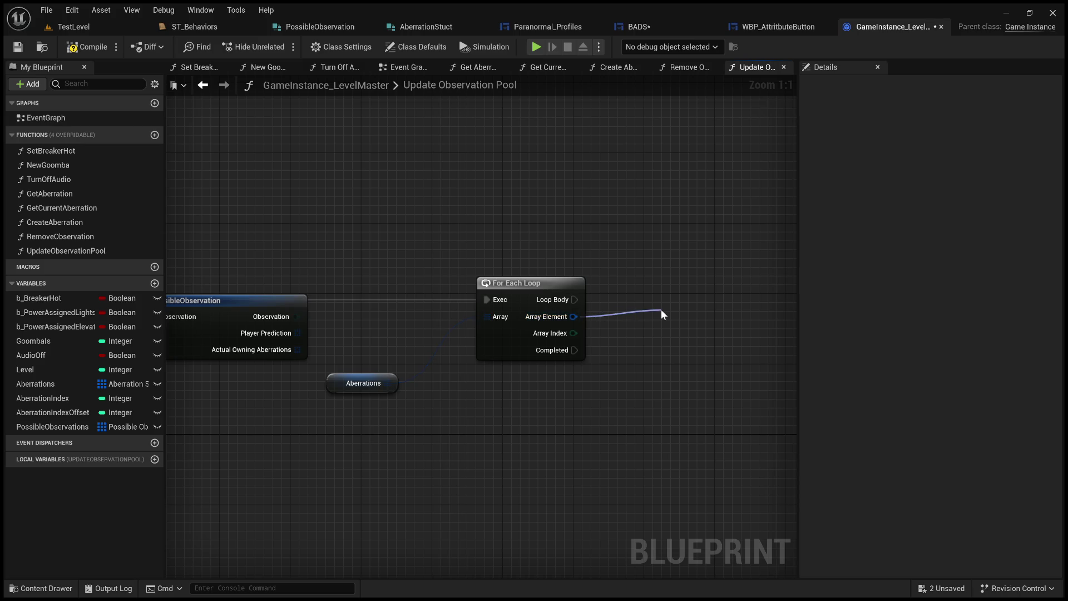
click(720, 428)
drag(706, 302, 690, 301)
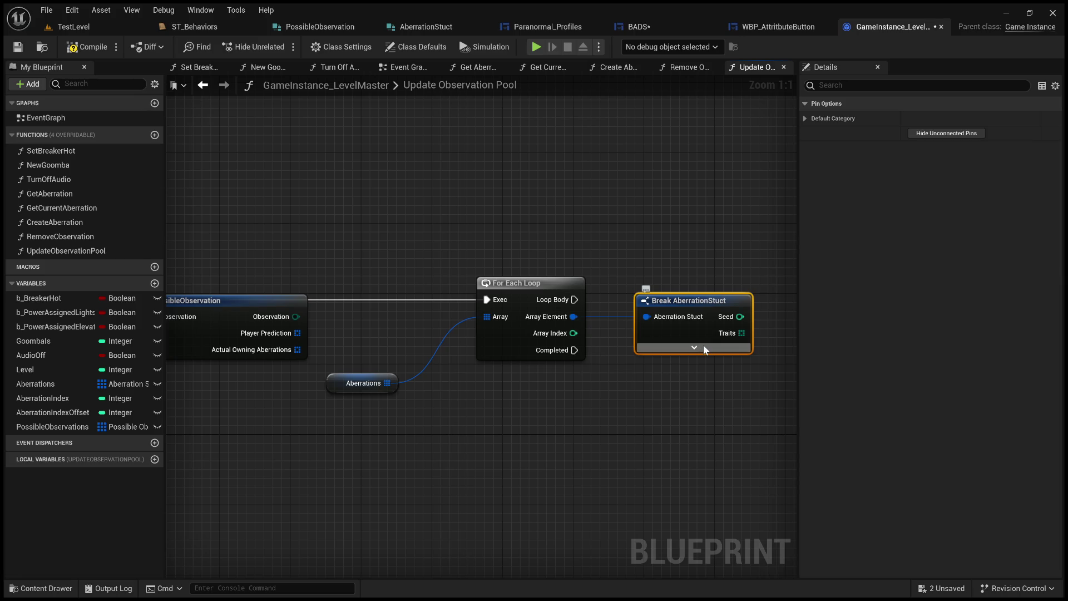
Add a For Each Loop driven by the Traits output of Break AberrationStuct
mouse_move(611, 385)
mouse_down()
mouse_move(593, 396)
mouse_move(312, 423)
mouse_move(542, 417)
mouse_move(527, 424)
mouse_up()
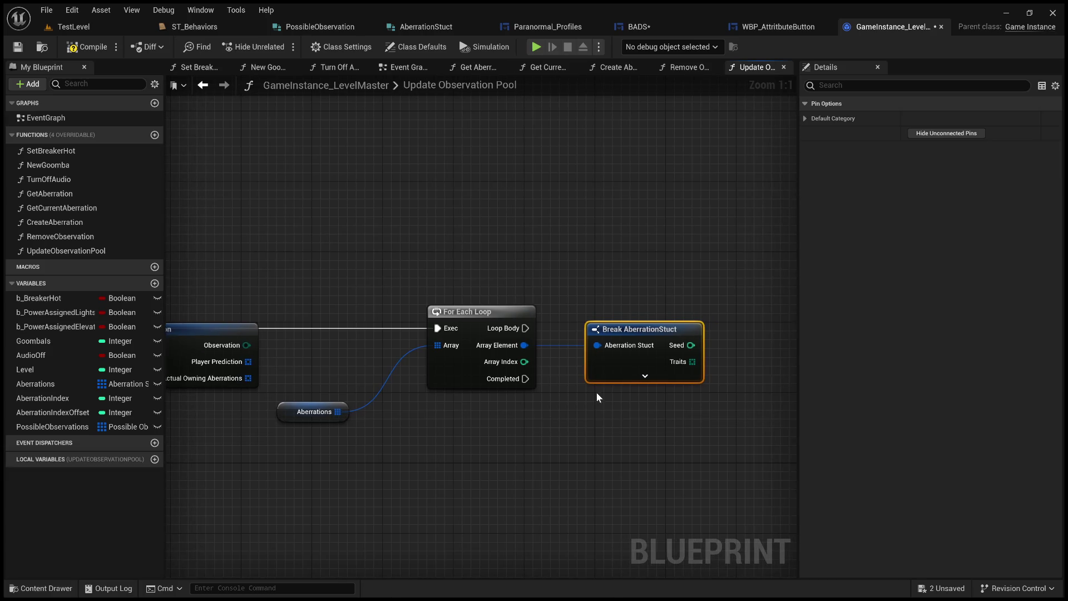
drag(610, 413, 505, 434)
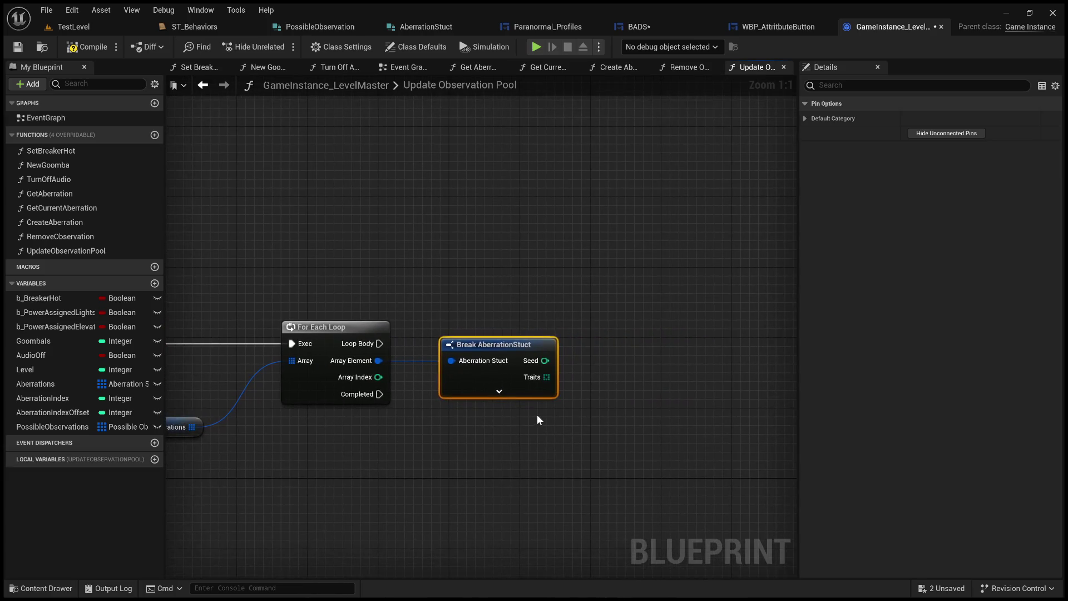
drag(553, 376, 638, 360)
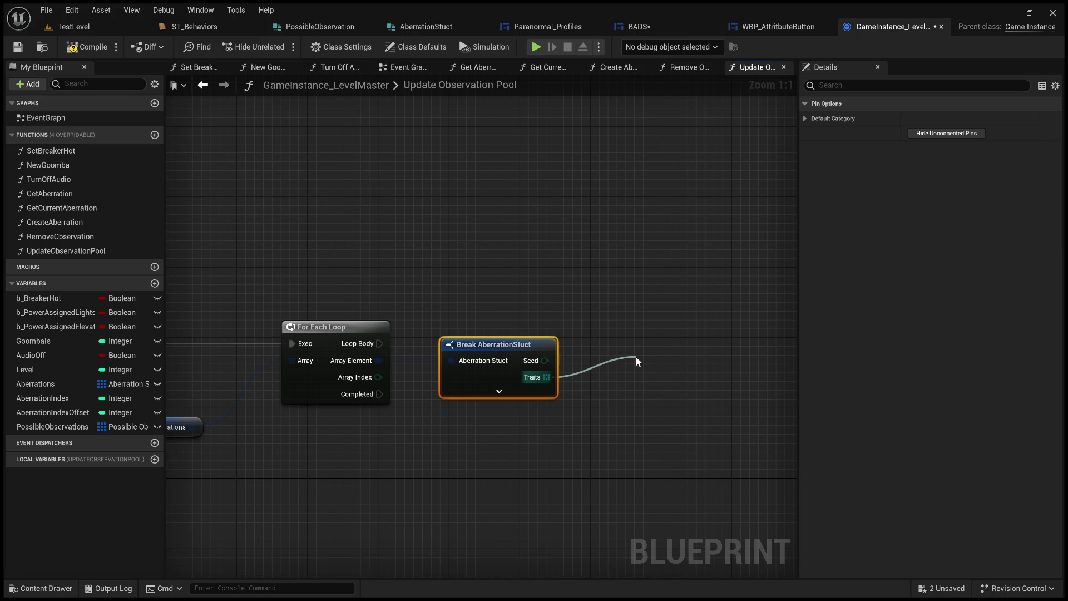
click(695, 425)
mouse_move(685, 367)
mouse_down()
mouse_move(711, 334)
mouse_move(707, 342)
mouse_up()
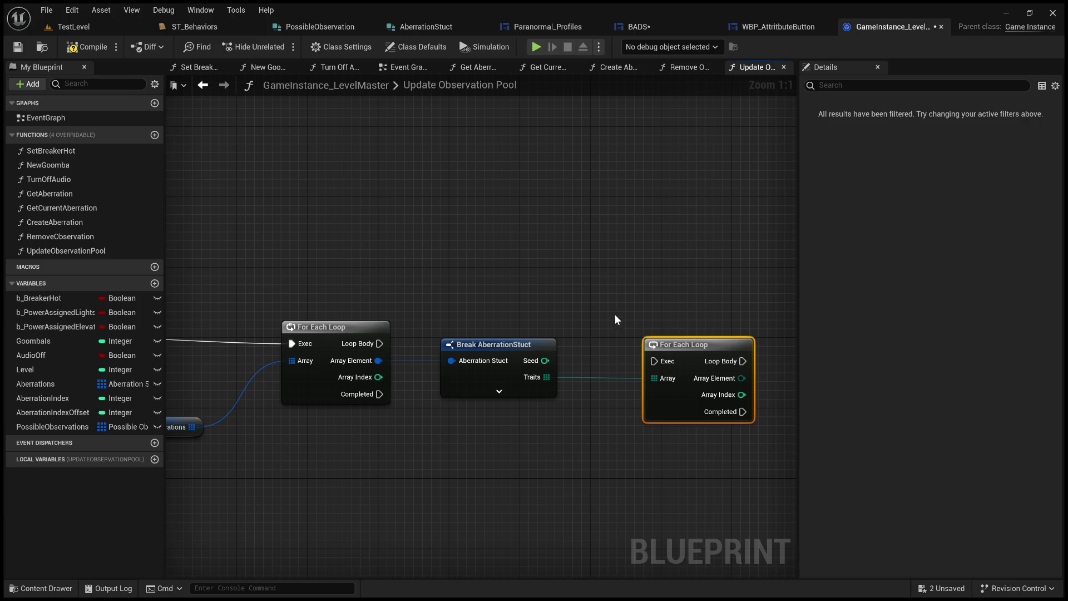
Wire the Aberrations loop's Loop Body into the Traits loop's Exec
drag(614, 320, 614, 293)
mouse_move(382, 319)
mouse_down()
mouse_move(656, 343)
mouse_move(682, 315)
mouse_up()
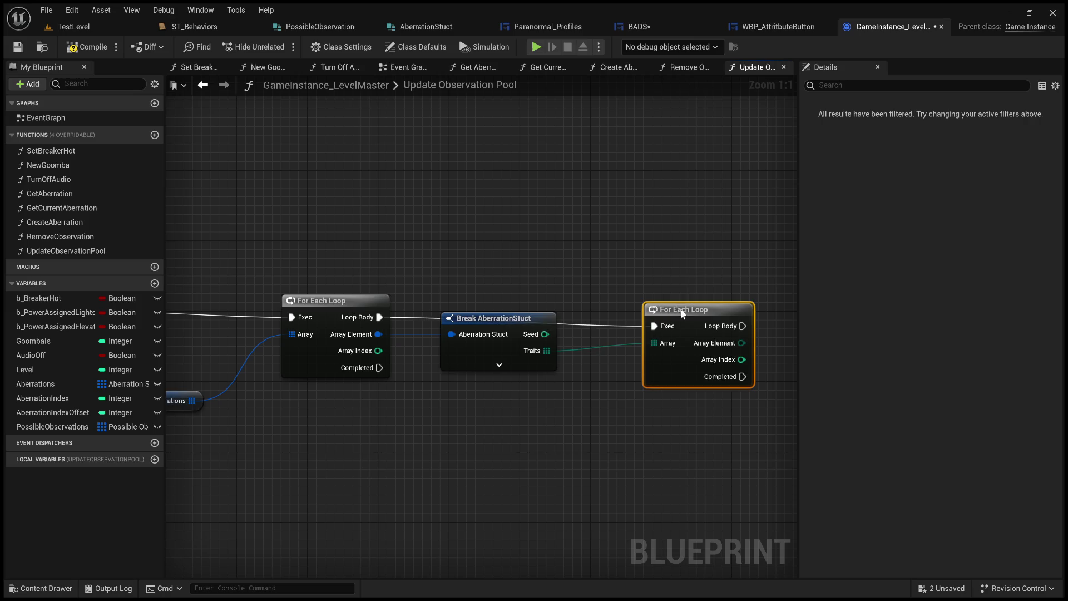
click(585, 270)
mouse_move(585, 269)
mouse_down()
mouse_move(729, 213)
mouse_move(476, 264)
mouse_up()
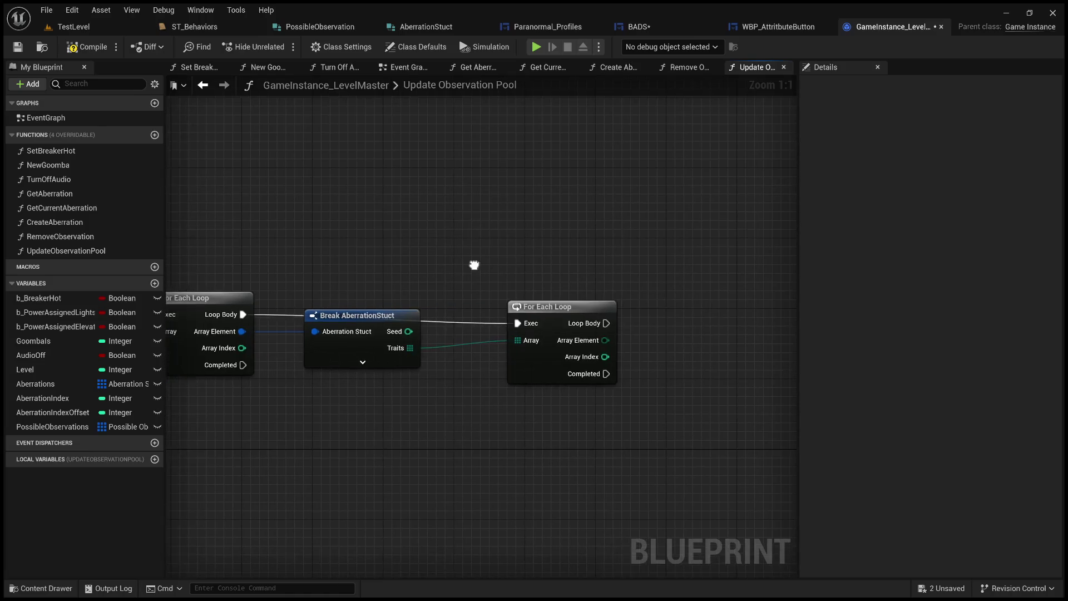
Pull a connection from the Traits loop's Array Element into an equality node
drag(605, 340, 692, 338)
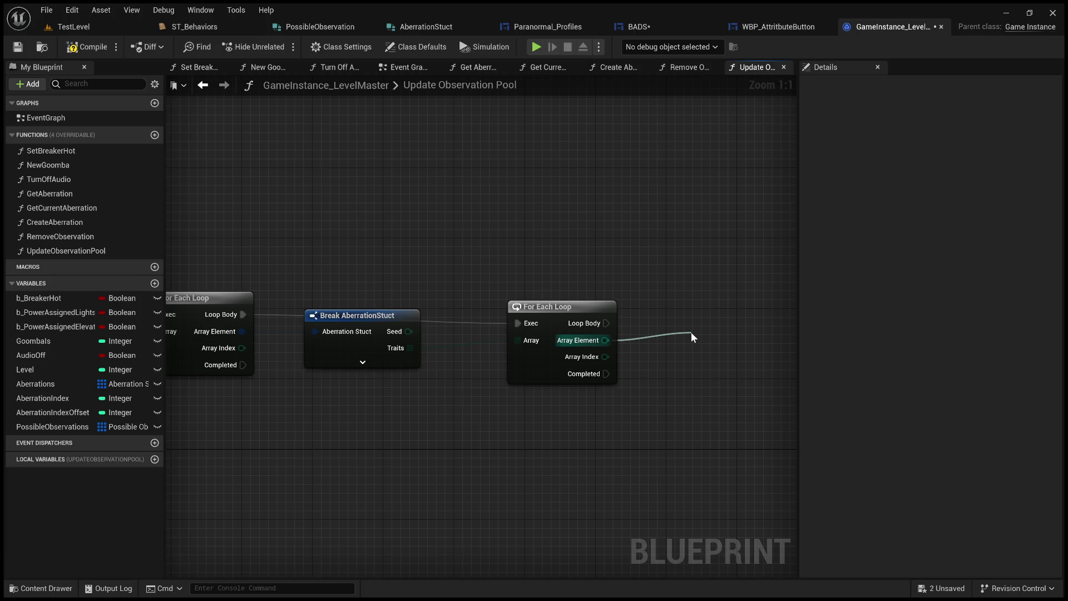
click(733, 431)
scroll(693, 412, down, 2)
Try wiring the Observation output, then delete the first equality node
drag(693, 411, 485, 424)
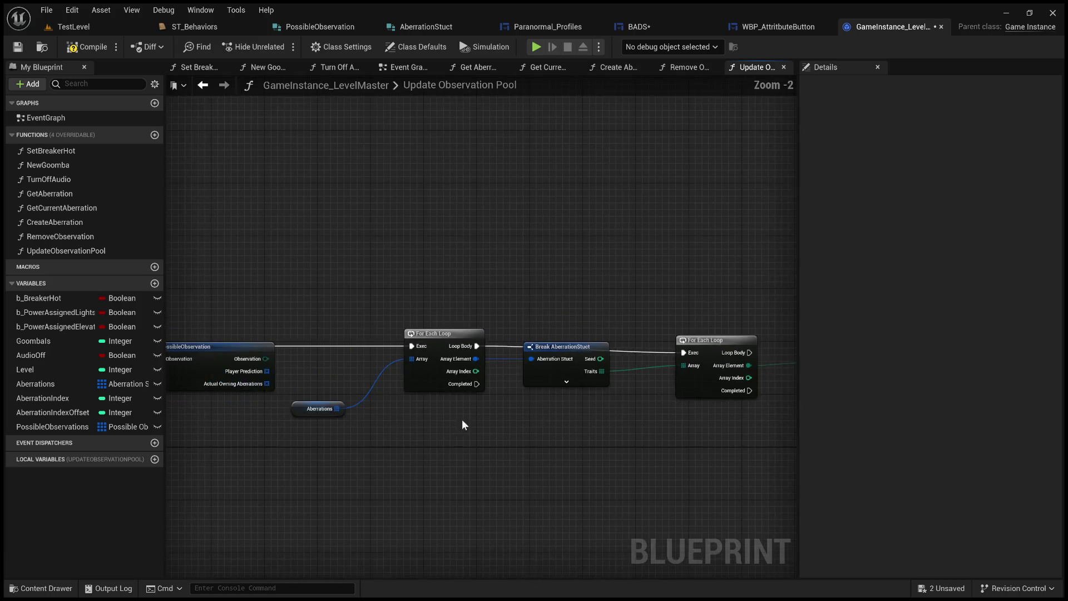
mouse_move(266, 358)
mouse_down()
mouse_move(641, 406)
mouse_move(576, 373)
mouse_move(505, 442)
mouse_up()
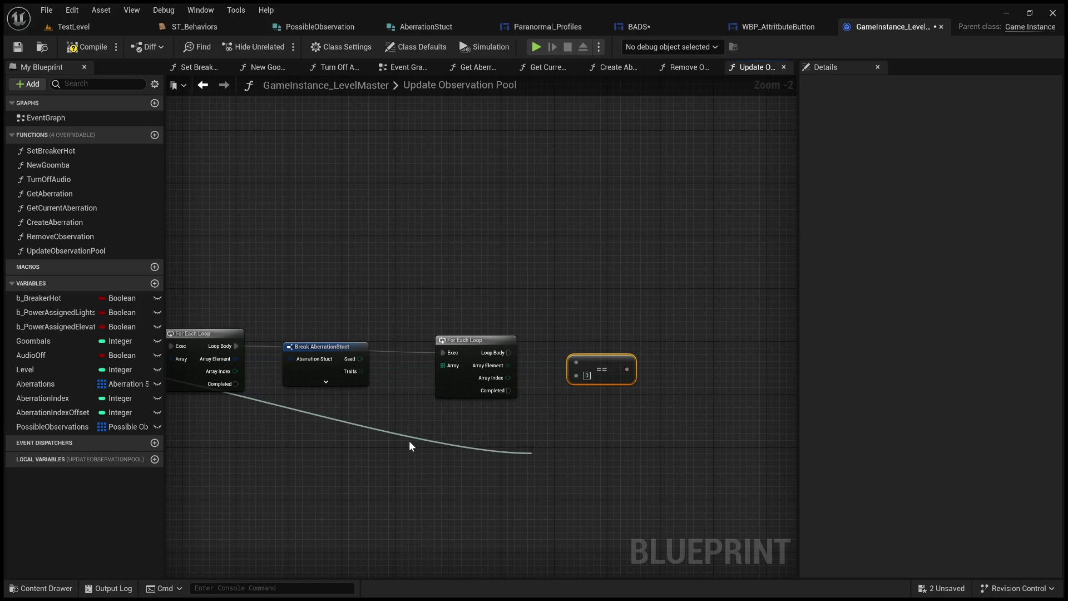
drag(436, 429, 439, 424)
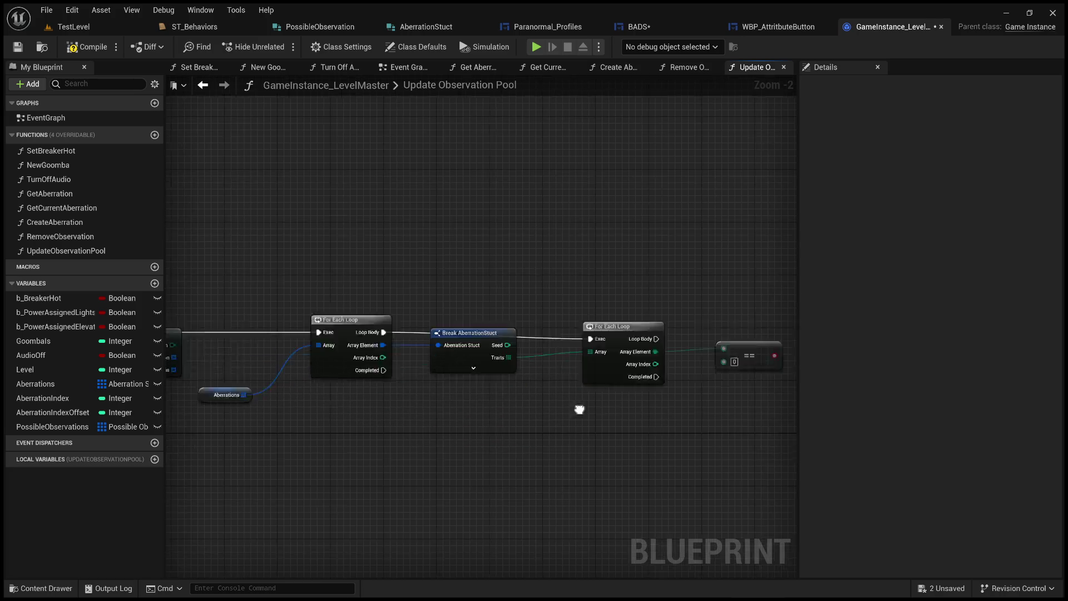
scroll(601, 392, up, 1)
scroll(558, 396, up, 1)
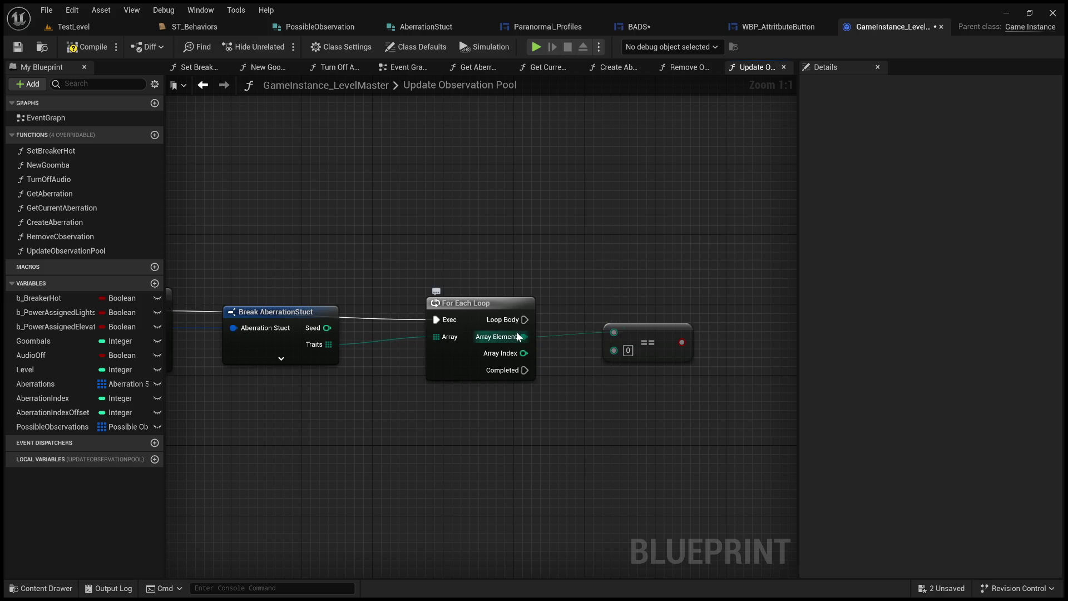
click(622, 330)
key(Delete)
Re-add the equality check from the trait element and bring Break PossibleObservation back into view
drag(524, 336, 602, 335)
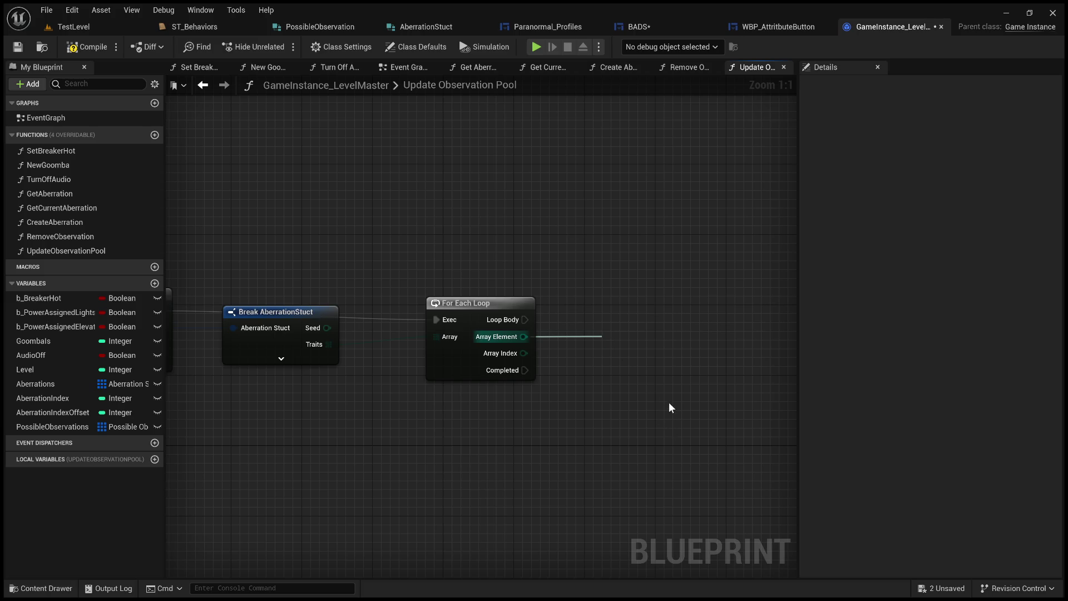
scroll(590, 413, down, 1)
scroll(366, 370, down, 1)
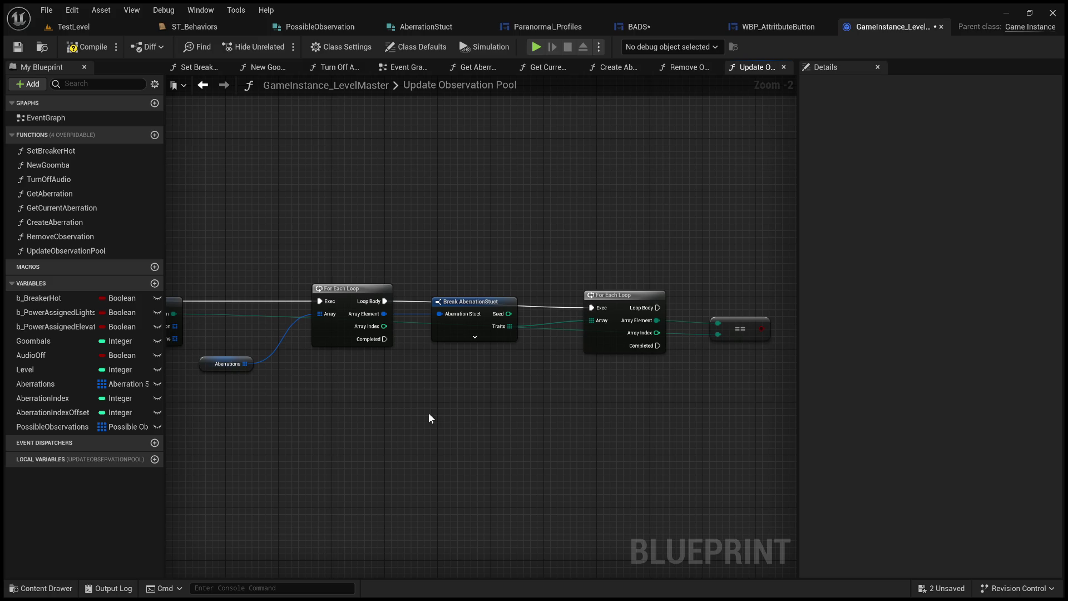
mouse_move(426, 420)
mouse_down()
mouse_move(594, 422)
mouse_move(609, 407)
mouse_move(751, 384)
mouse_move(499, 378)
mouse_move(701, 373)
mouse_move(688, 368)
mouse_move(266, 392)
mouse_move(526, 396)
mouse_move(724, 378)
mouse_move(692, 380)
mouse_up()
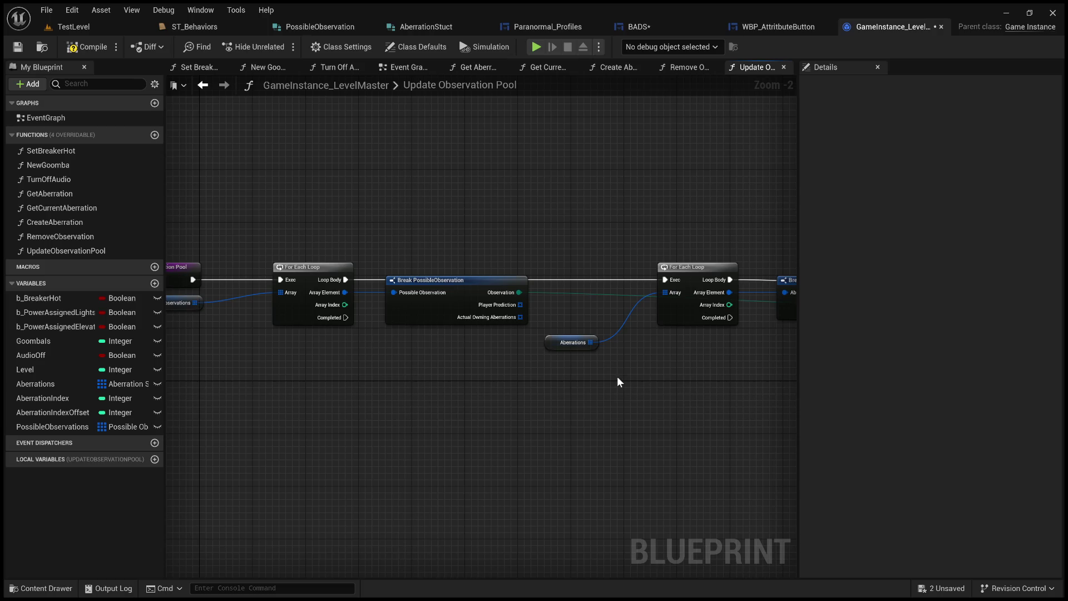
drag(465, 374, 499, 382)
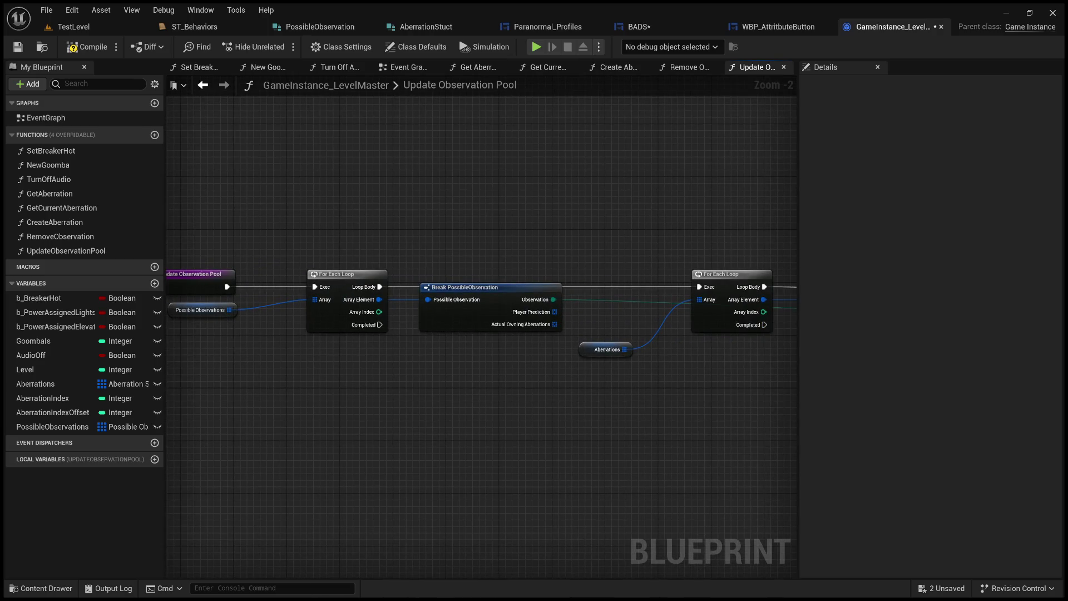
Switch to GIMP and undo the previous diagram strokes to a blank canvas
key(alt+Tab)
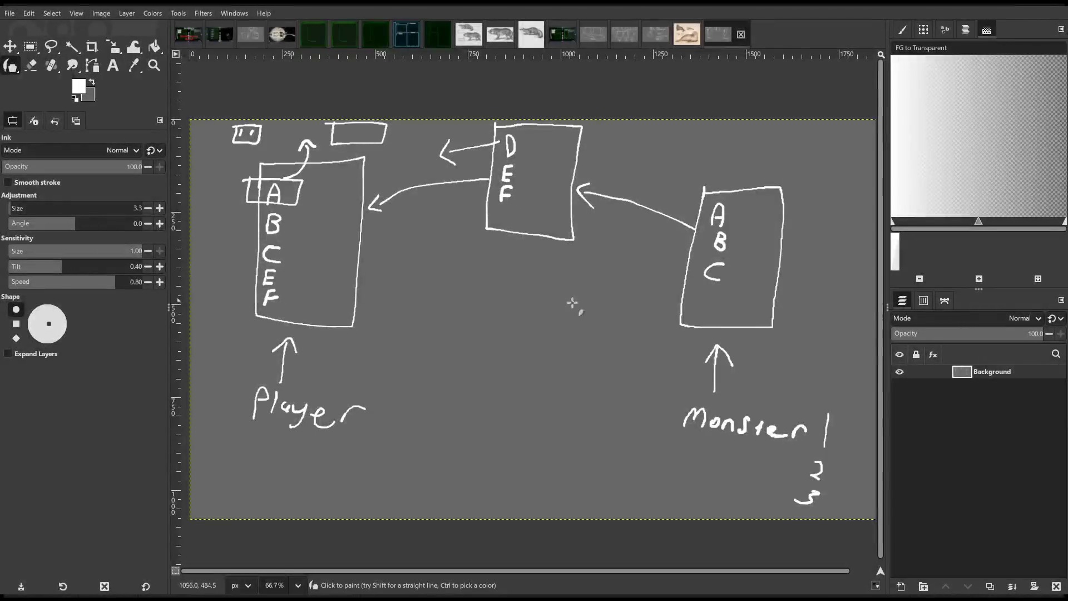
key(ctrl+z)
key(ctrl+z)
key(ctrl+z)
key(ctrl+z)
key(ctrl+z)
key(ctrl+z)
key(ctrl+z)
key(ctrl+z)
key(ctrl+z)
key(ctrl+z)
key(ctrl+z)
key(ctrl+z)
key(ctrl+z)
key(ctrl+z)
key(ctrl+z)
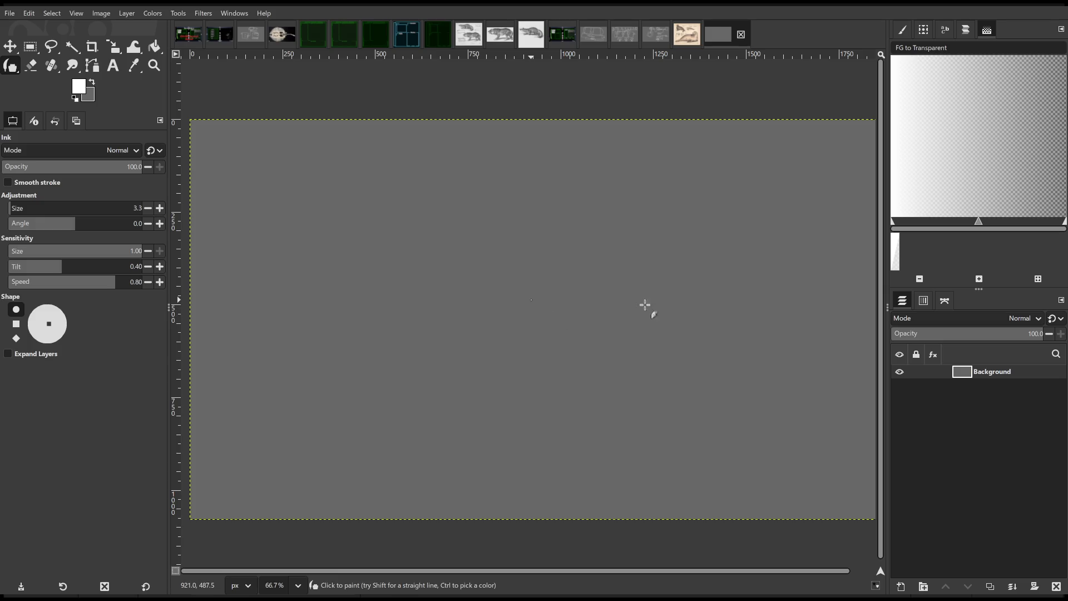
scroll(288, 190, left, 5)
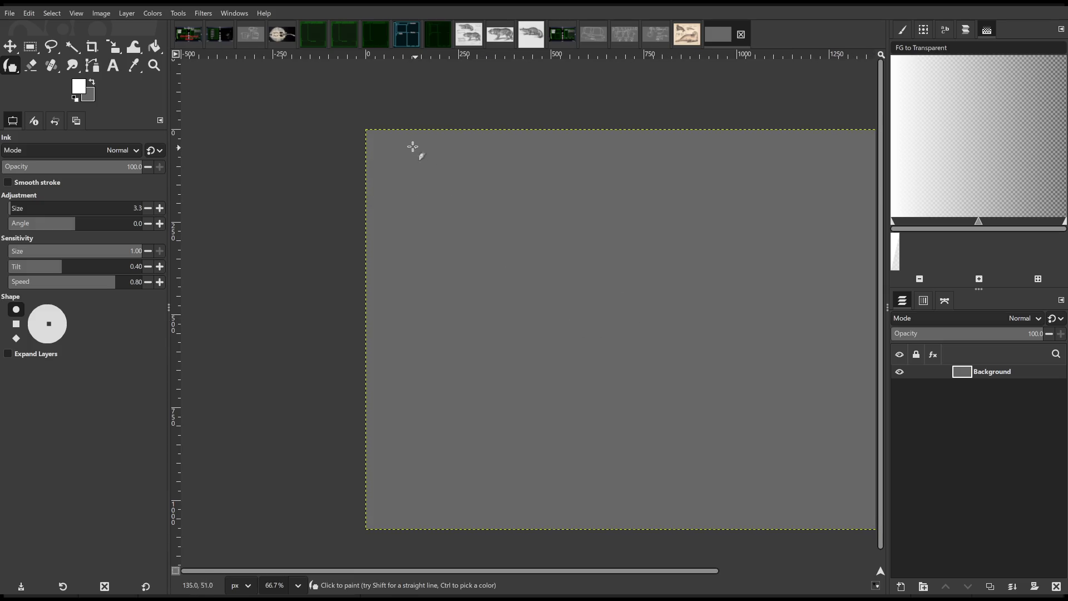
Draw a tall card outline with the letters A and B written inside
mouse_move(397, 143)
mouse_down()
mouse_move(398, 277)
mouse_move(455, 280)
mouse_move(466, 152)
mouse_up()
mouse_move(465, 152)
mouse_down()
mouse_move(397, 146)
mouse_move(417, 193)
mouse_up()
drag(410, 185, 415, 188)
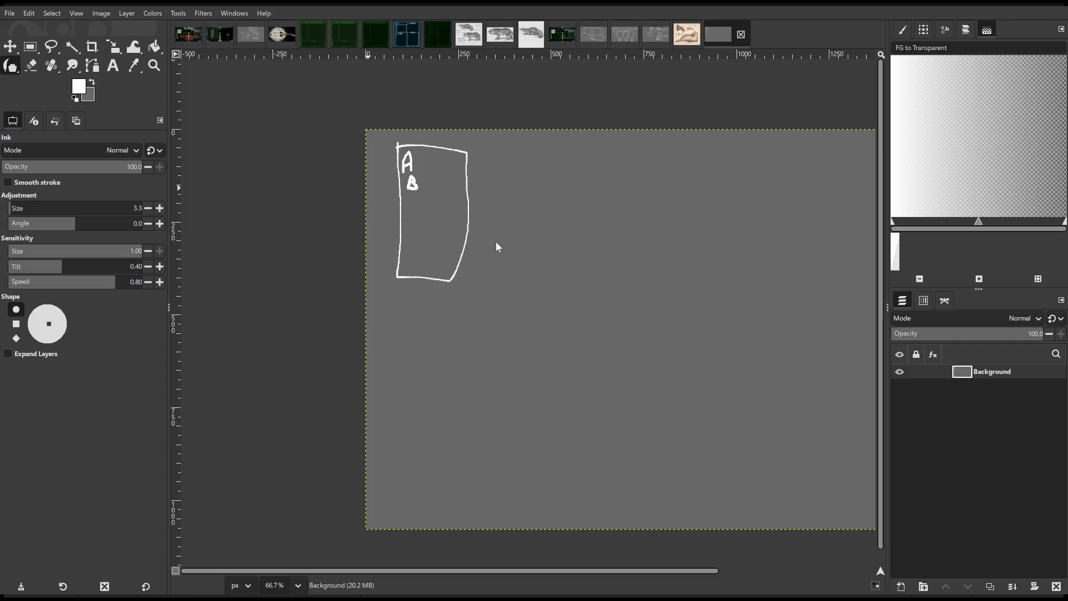
Write red E and H below B in the card, then switch the ink back to white
key(x)
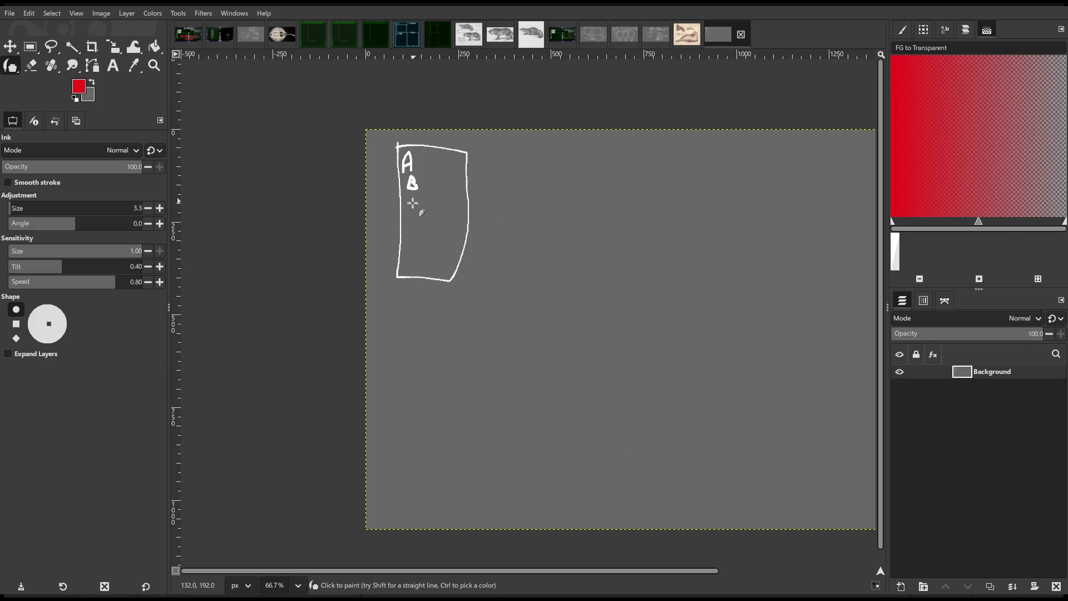
mouse_move(410, 204)
mouse_down()
mouse_move(410, 237)
mouse_move(423, 230)
mouse_up()
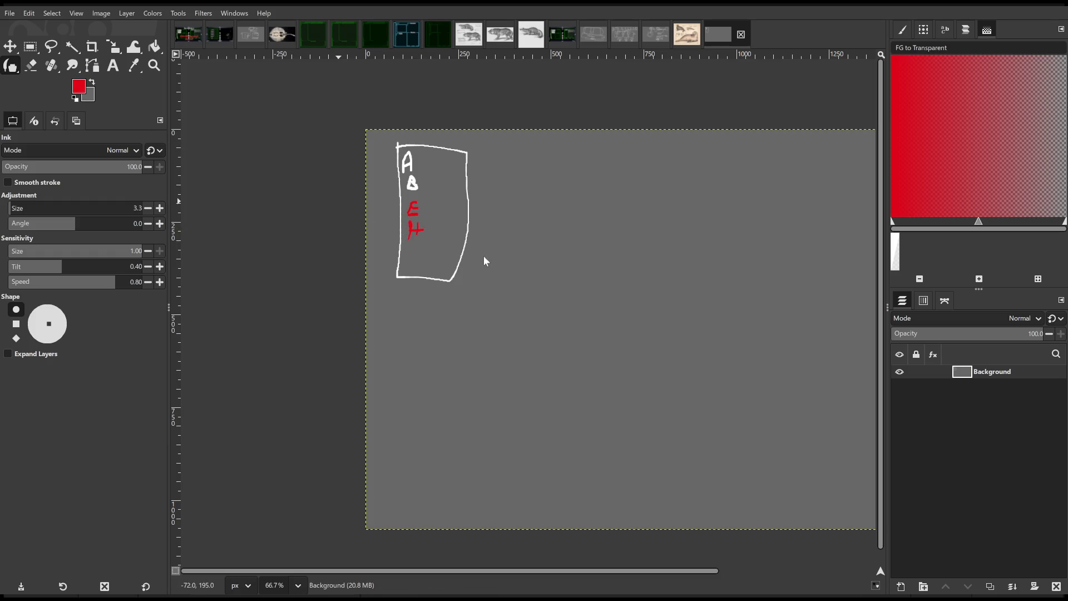
key(x)
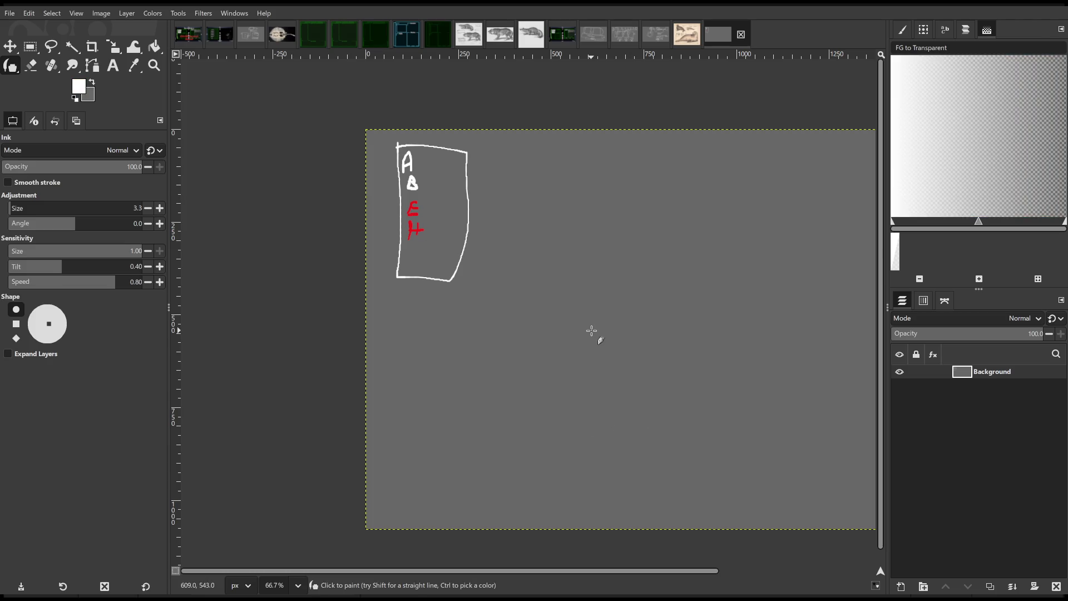
Write A, B, C right of the card, box the A and draw an arrow leading right from it
drag(581, 236, 465, 252)
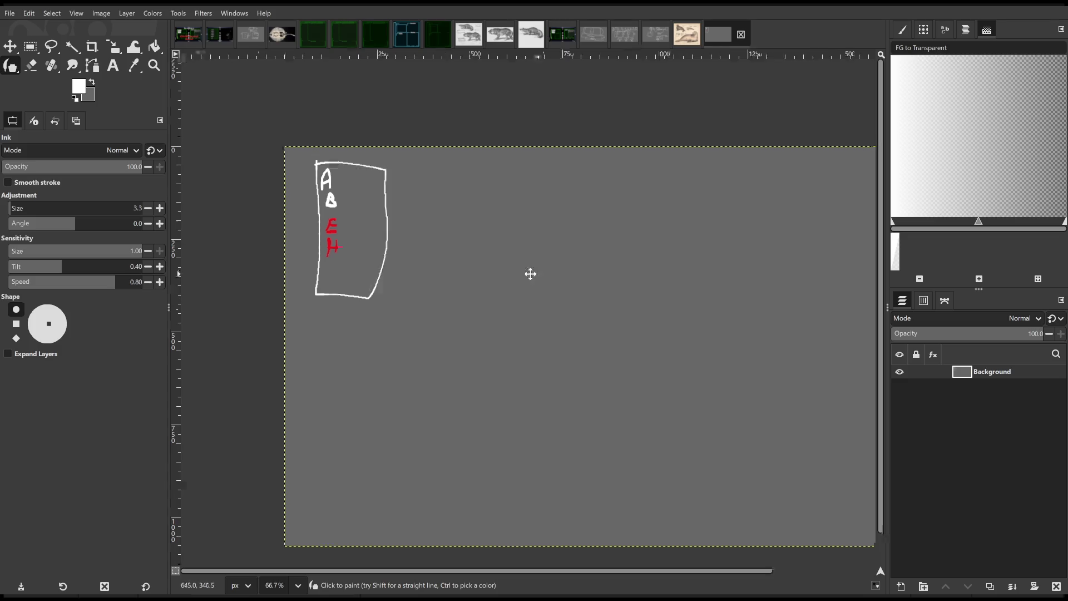
drag(508, 290, 518, 310)
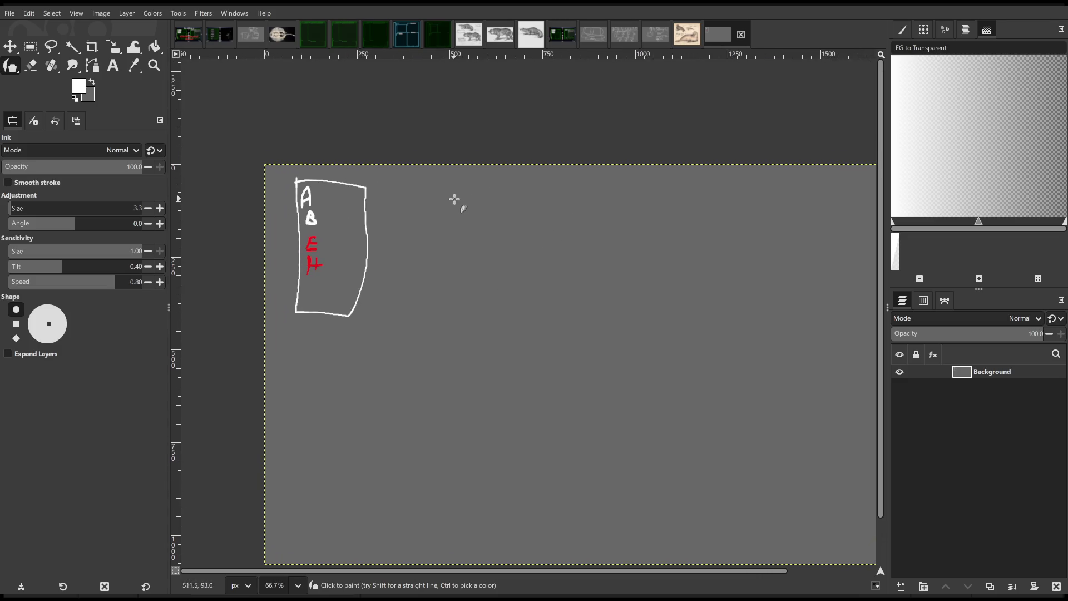
mouse_move(452, 201)
mouse_down()
mouse_move(467, 194)
mouse_move(454, 225)
mouse_move(464, 249)
mouse_up()
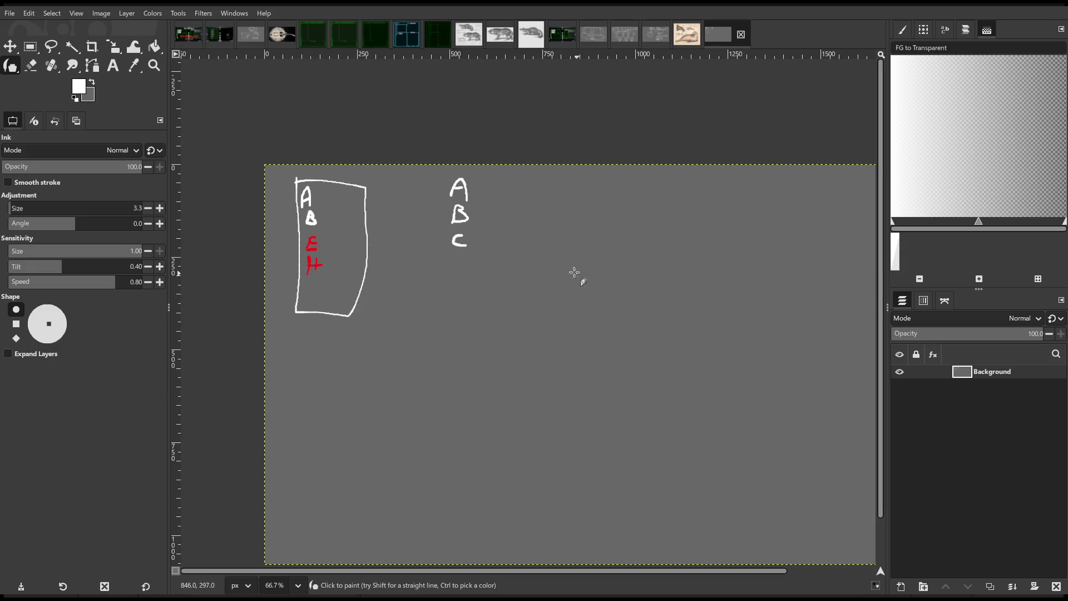
drag(560, 254, 528, 259)
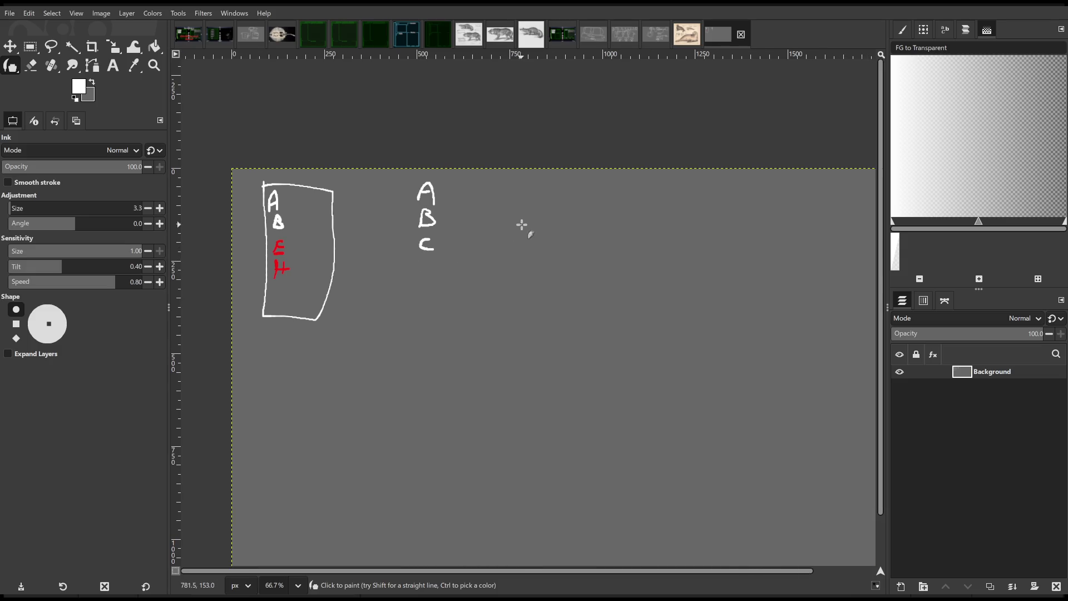
mouse_move(411, 178)
mouse_down()
mouse_move(418, 210)
mouse_move(475, 204)
mouse_move(450, 176)
mouse_move(411, 180)
mouse_up()
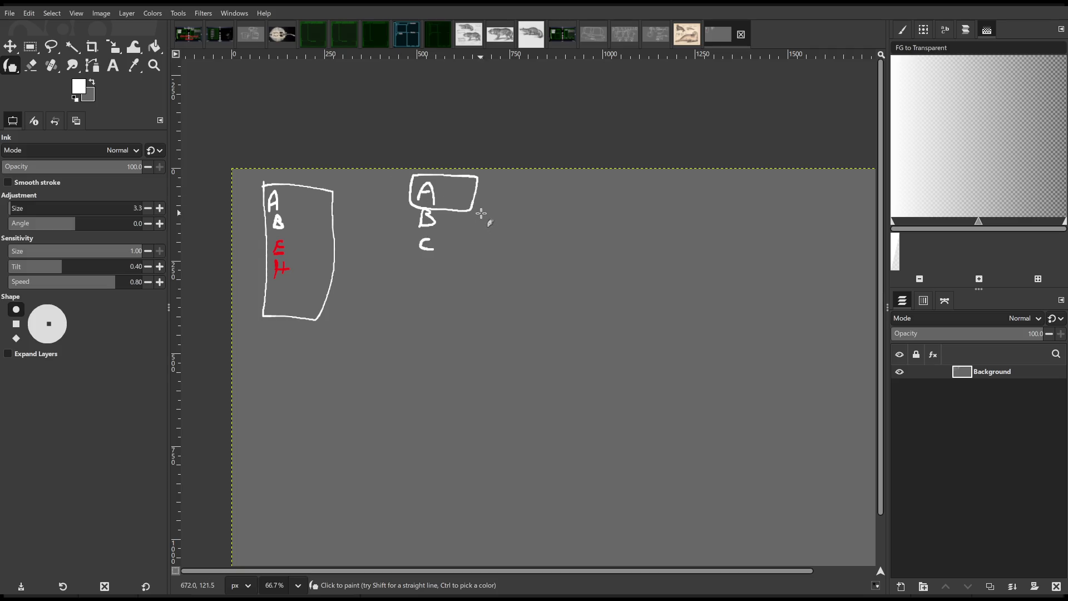
mouse_move(475, 196)
mouse_down()
mouse_move(542, 199)
mouse_move(531, 209)
mouse_up()
scroll(351, 201, left, 4)
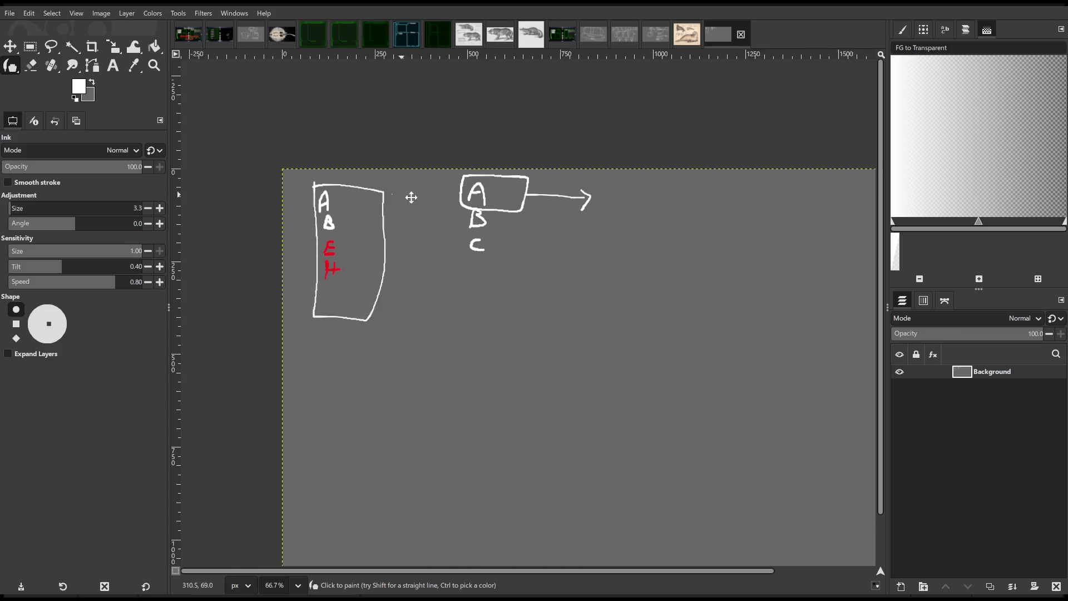
mouse_move(351, 357)
mouse_down()
mouse_move(425, 359)
mouse_move(347, 350)
mouse_move(345, 425)
mouse_move(426, 434)
mouse_up()
scroll(384, 359, down, 4)
Draw a box below, a curved line toward C, an outline around the card's letters and a small target box
mouse_move(426, 434)
mouse_down()
mouse_move(422, 355)
mouse_move(349, 350)
mouse_up()
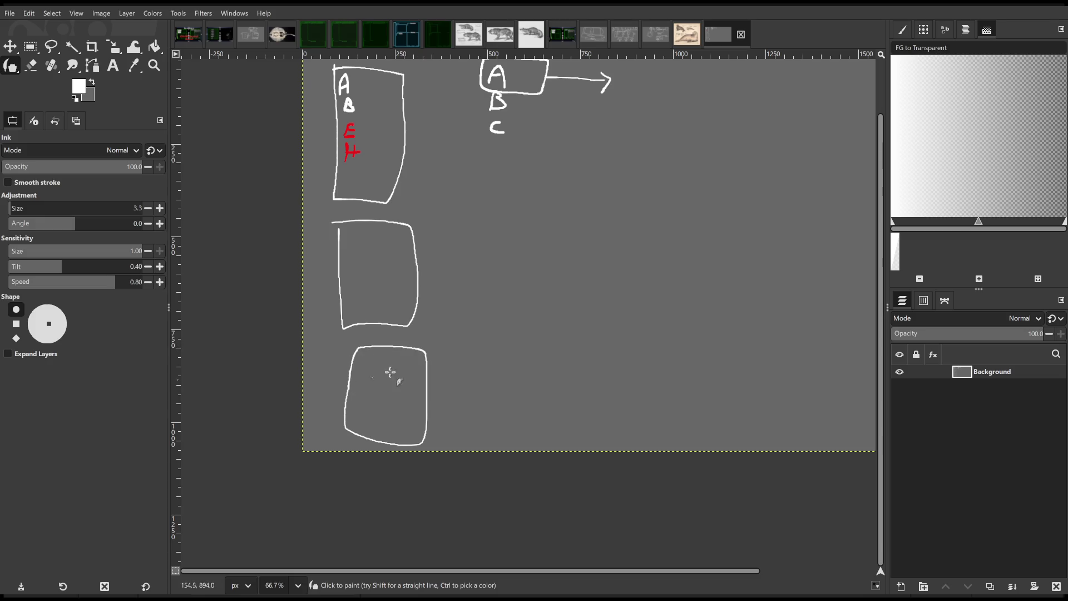
scroll(384, 359, up, 4)
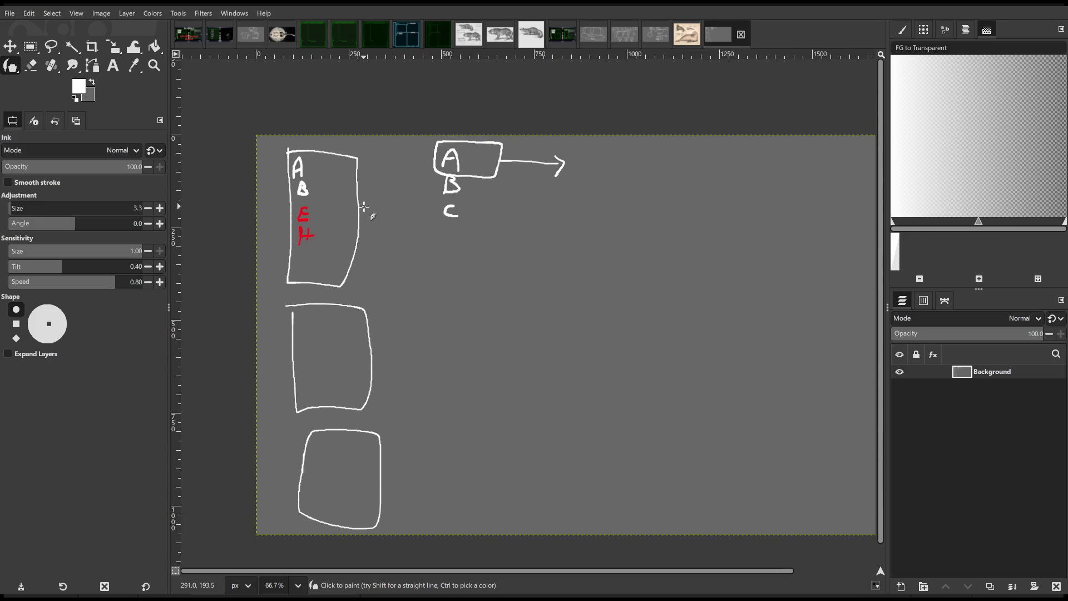
mouse_move(359, 207)
mouse_down()
mouse_move(501, 263)
mouse_move(513, 201)
mouse_move(549, 207)
mouse_move(540, 219)
mouse_up()
scroll(401, 217, right, 1)
scroll(391, 218, up, 1)
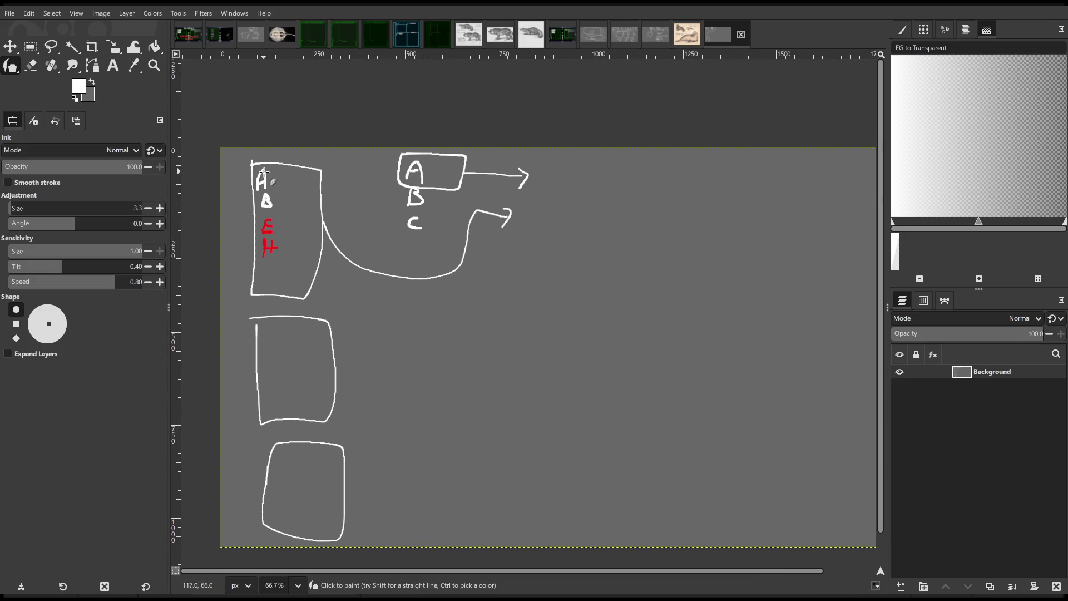
mouse_move(258, 169)
mouse_down()
mouse_move(258, 251)
mouse_move(288, 234)
mouse_move(296, 175)
mouse_move(273, 171)
mouse_move(359, 209)
mouse_move(526, 207)
mouse_up()
mouse_move(526, 207)
mouse_down()
mouse_move(524, 242)
mouse_move(568, 244)
mouse_up()
mouse_move(567, 244)
mouse_down()
mouse_move(550, 204)
mouse_move(503, 229)
mouse_move(518, 224)
mouse_move(515, 189)
mouse_move(541, 222)
mouse_up()
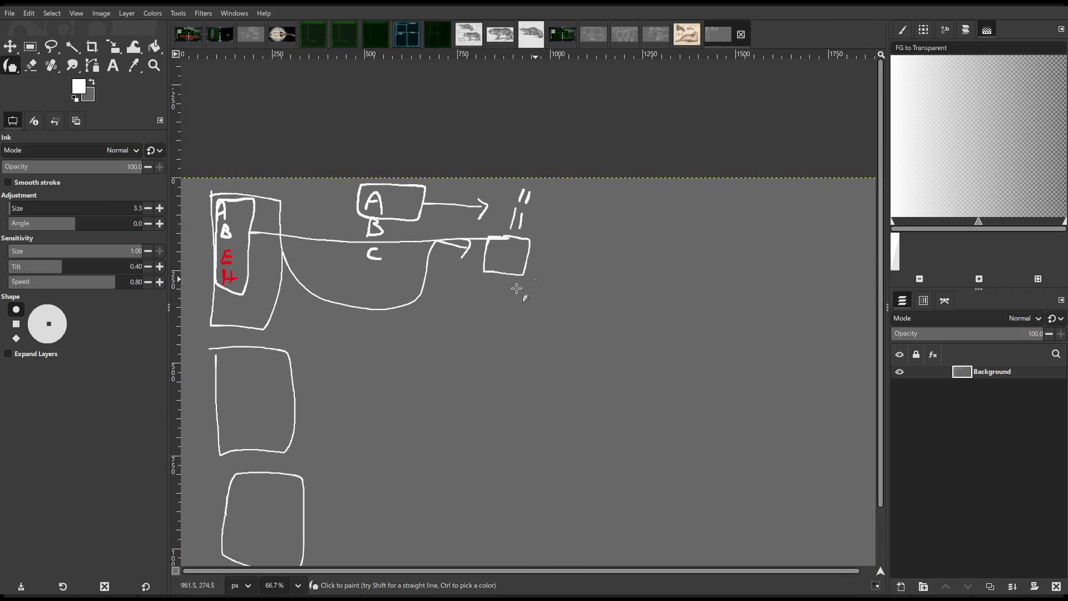
Draw an arrow from the card to the A box, undoing a stray mark beside A
drag(331, 279, 393, 278)
mouse_move(334, 215)
mouse_down()
mouse_move(398, 203)
mouse_move(384, 223)
mouse_up()
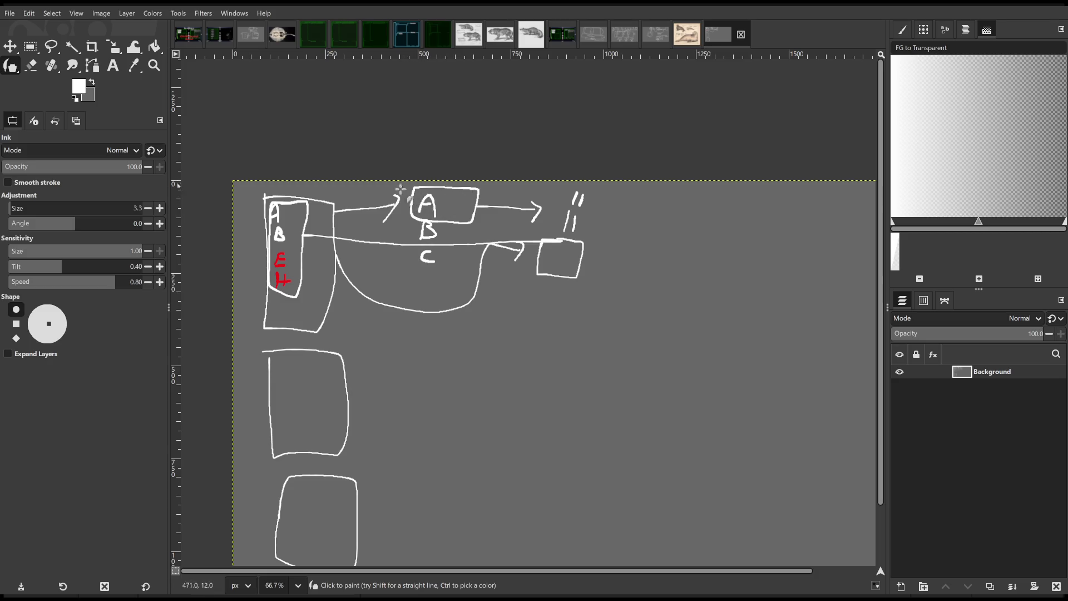
drag(450, 194, 446, 201)
key(ctrl+z)
scroll(452, 226, down, 1)
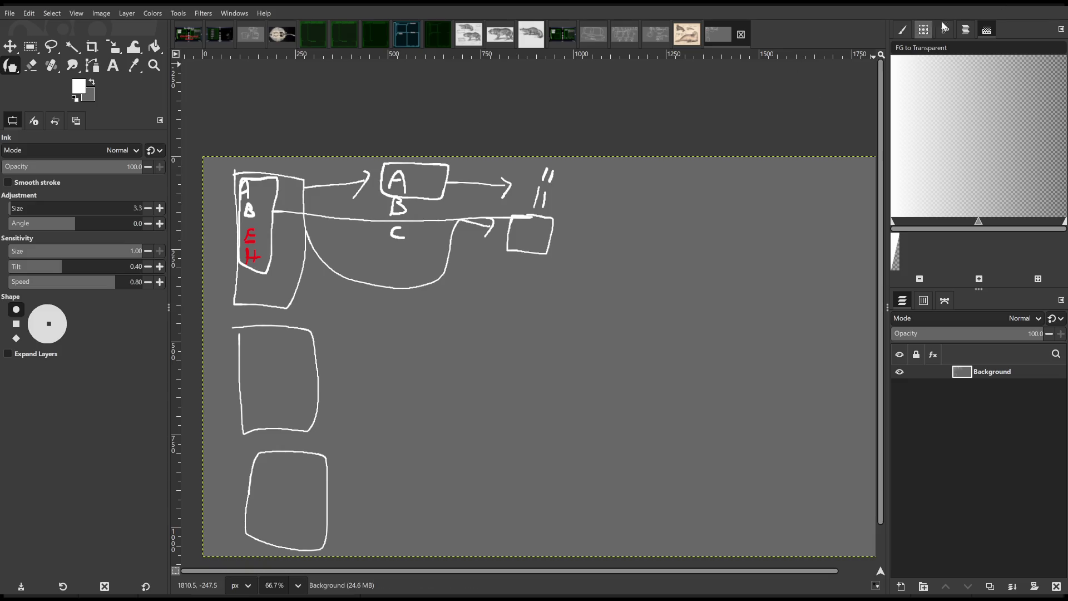
Back in the Blueprint graph, add a Branch node fed by the == equality check
key(alt+Tab)
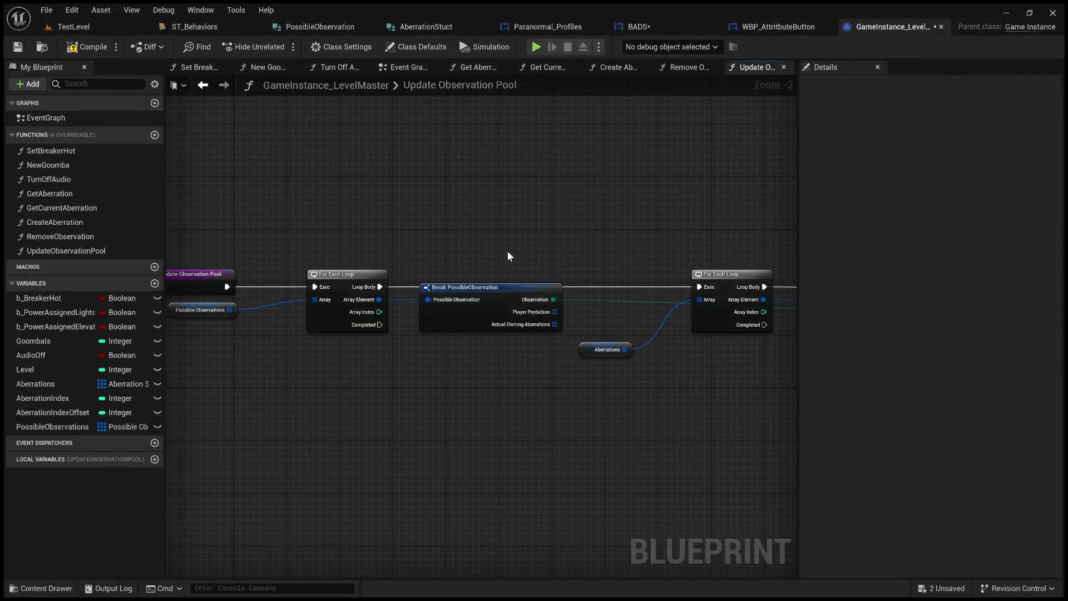
drag(506, 251, 277, 256)
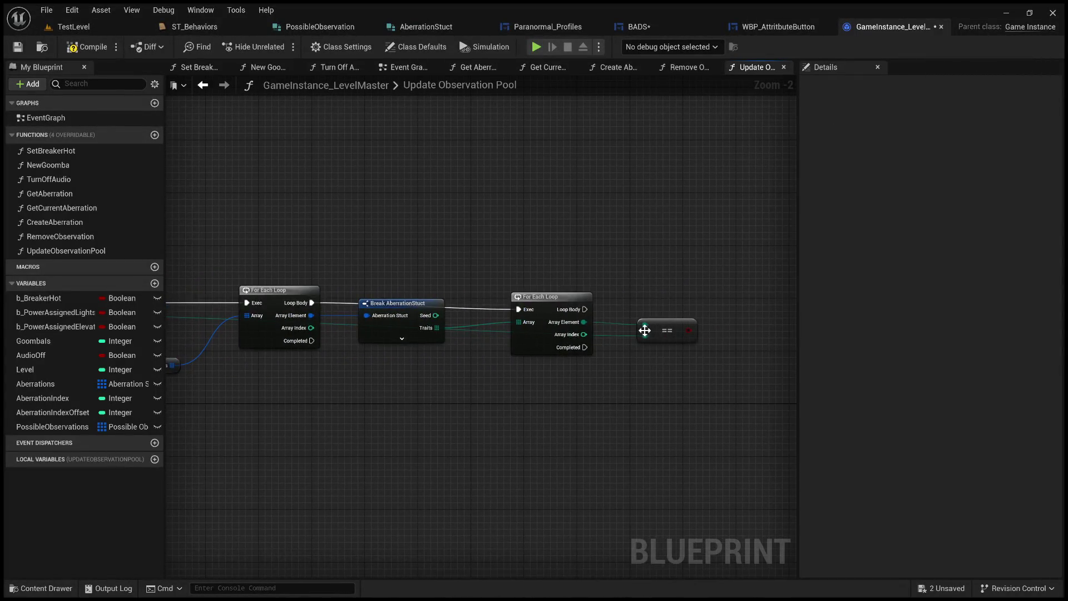
key(ctrl+z)
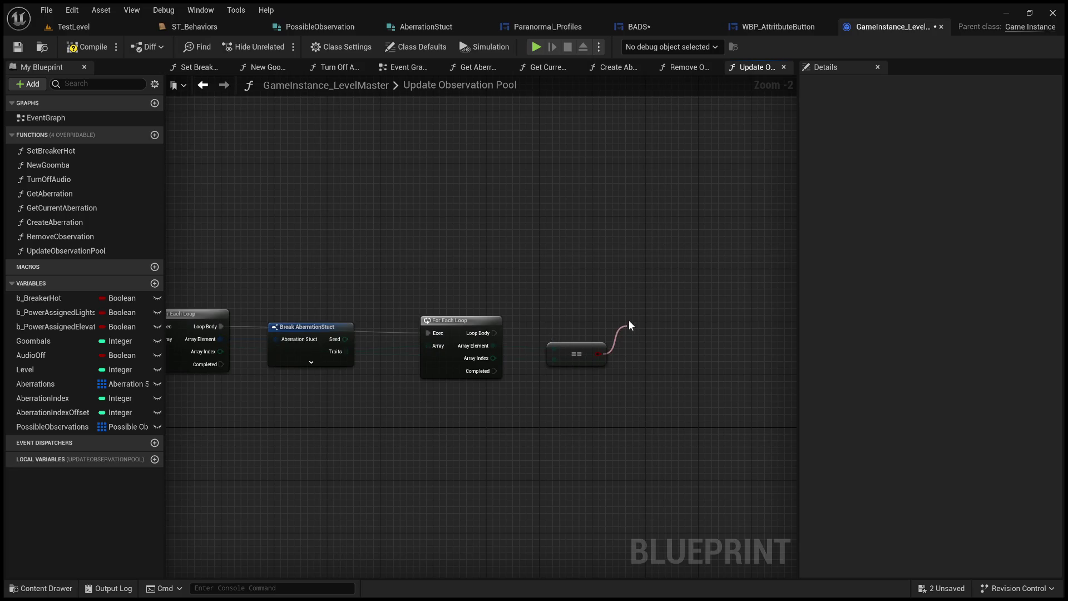
key(b)
scroll(679, 373, up, 2)
scroll(508, 343, down, 1)
Wire the inner loop's Loop Body into the Branch's Exec pin
drag(444, 314, 595, 323)
scroll(472, 325, down, 2)
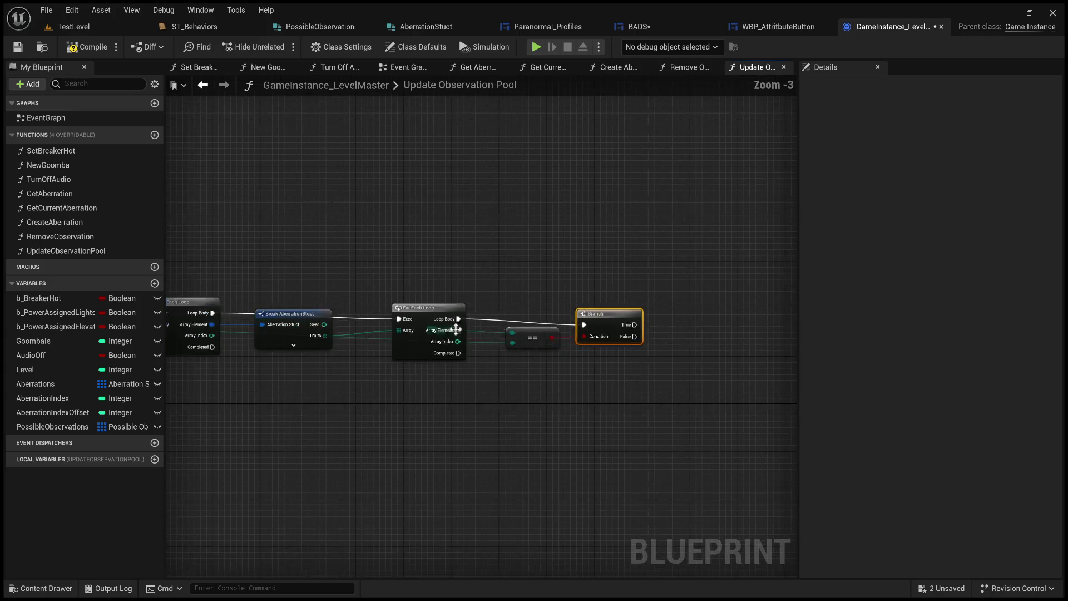
drag(471, 350, 646, 412)
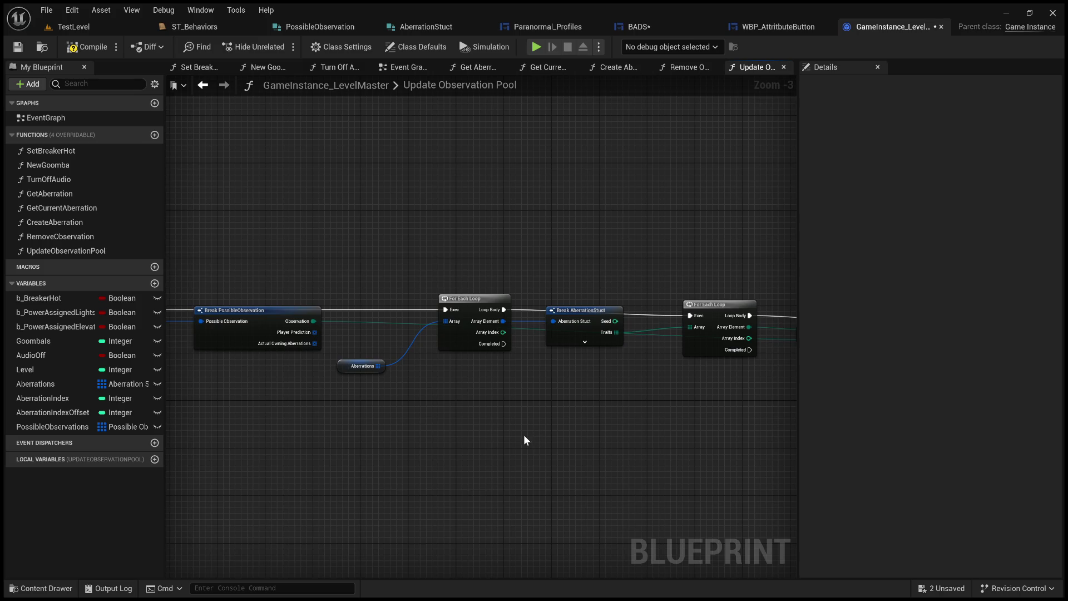
scroll(425, 427, up, 1)
scroll(425, 427, up, 1)
drag(467, 417, 509, 429)
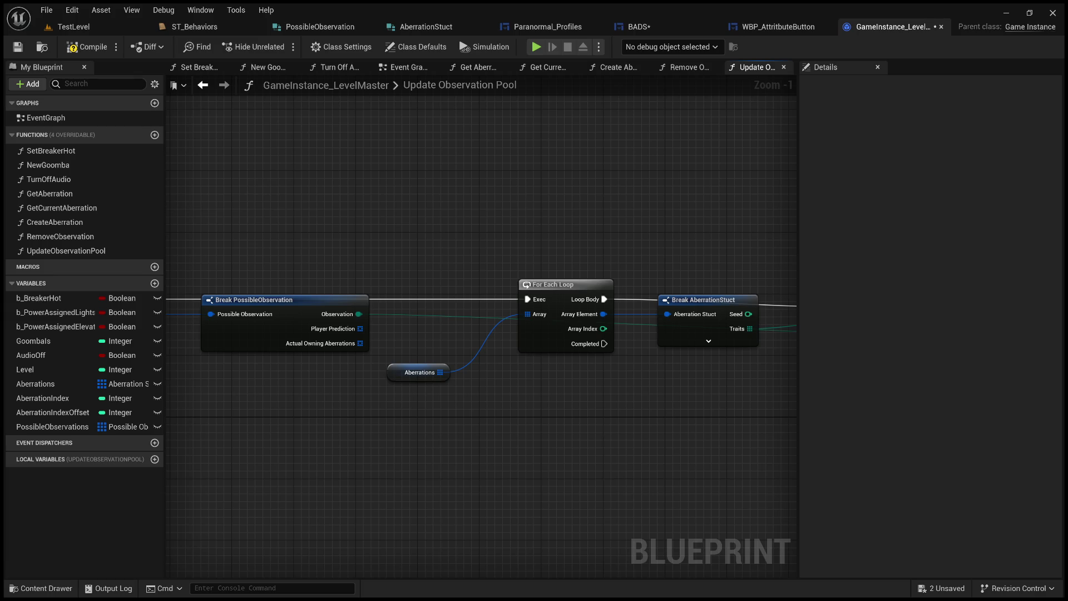
Paste a Switch on EHunterTrait node and place it below the existing graph
drag(584, 248, 521, 221)
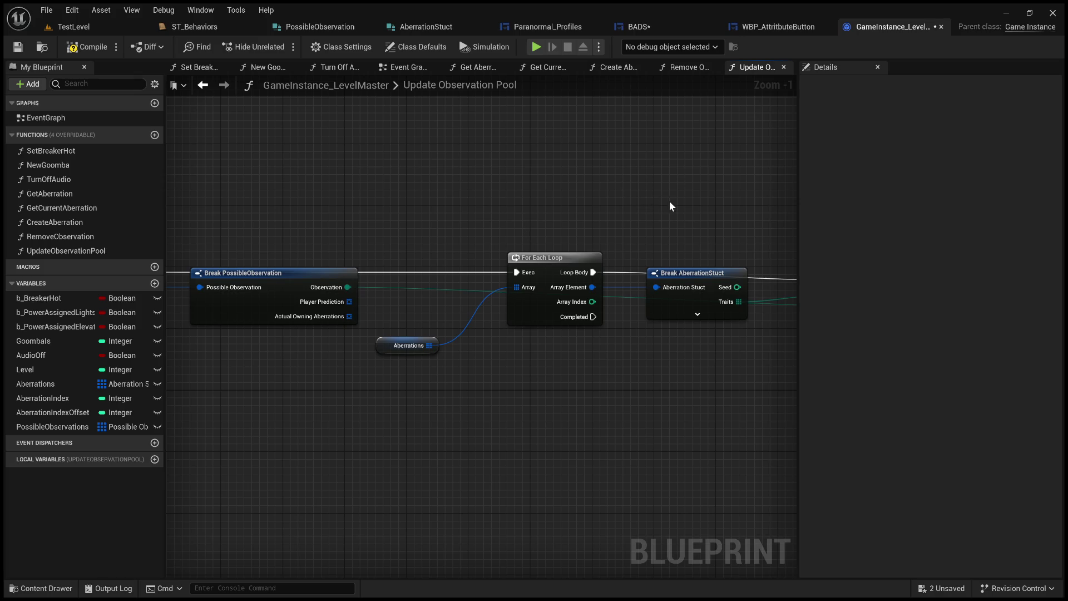
mouse_move(653, 227)
mouse_down()
mouse_move(326, 192)
mouse_move(659, 188)
mouse_up()
drag(502, 179, 561, 173)
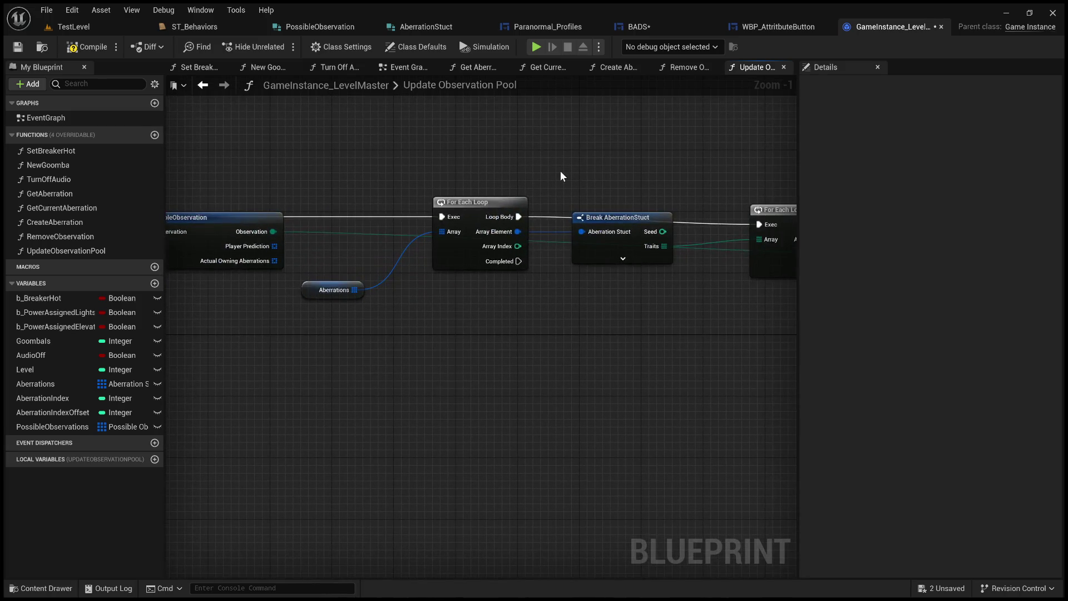
scroll(528, 162, down, 1)
scroll(533, 163, down, 1)
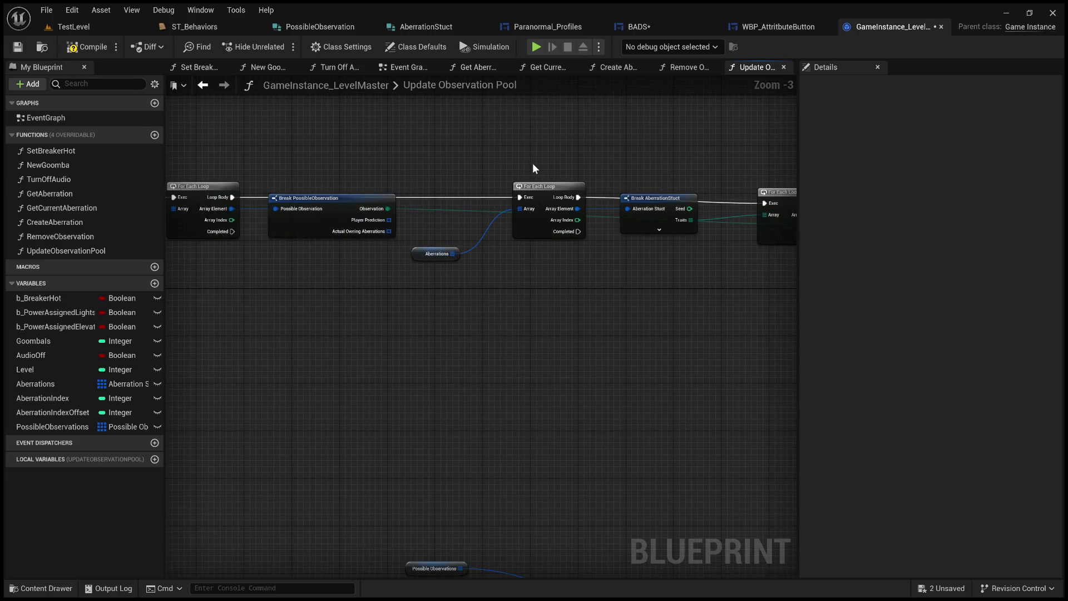
drag(534, 168, 725, 201)
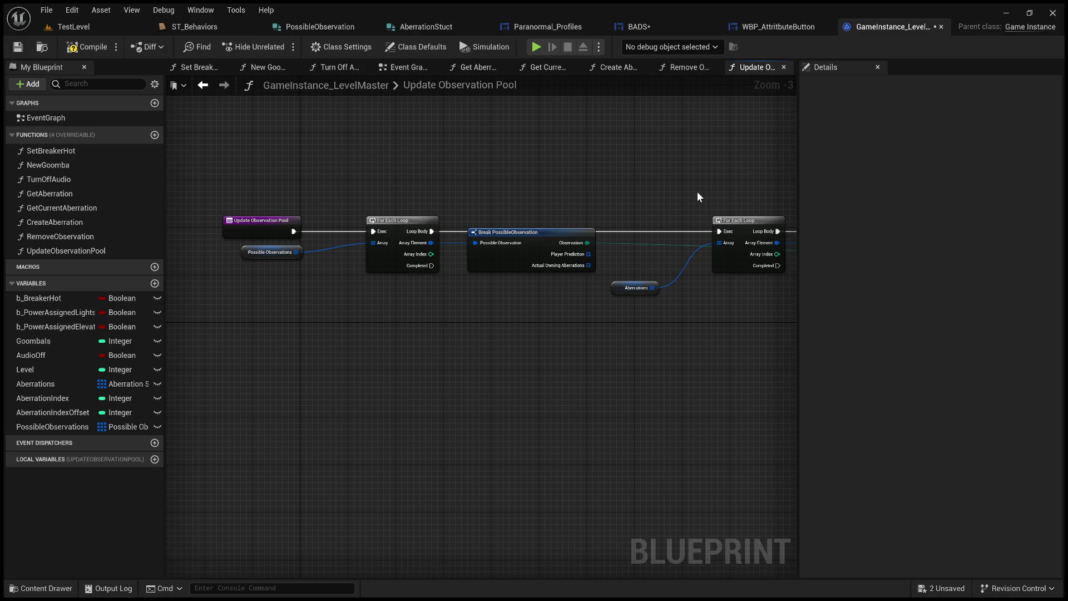
drag(699, 196, 398, 198)
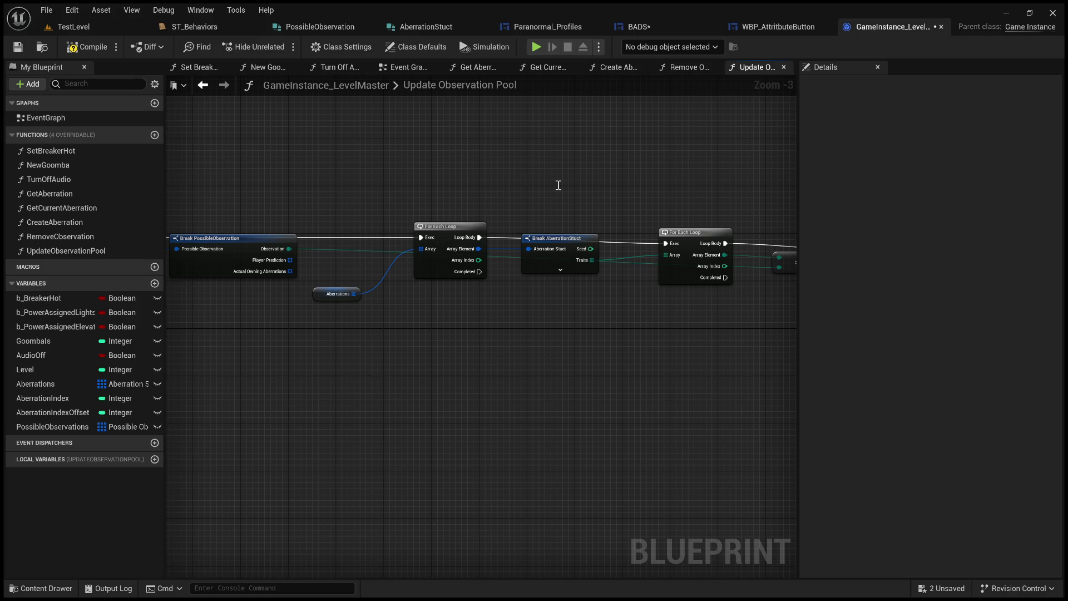
key(ctrl+v)
drag(600, 183, 505, 387)
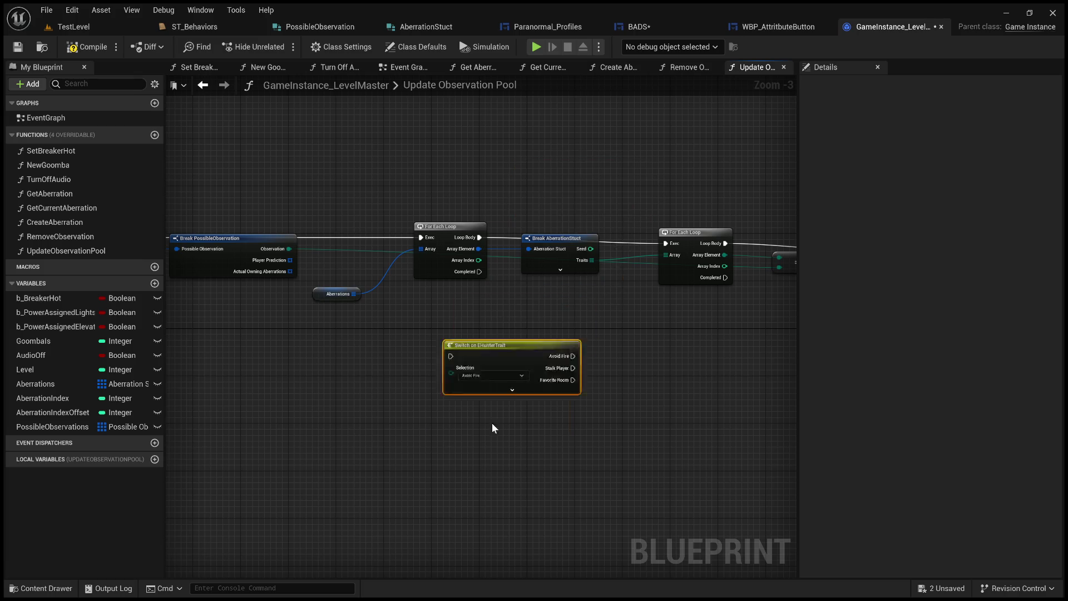
scroll(482, 450, up, 3)
Expand the Switch node to show all trait outputs and fit it in view
mouse_move(482, 450)
mouse_down()
mouse_move(554, 280)
mouse_move(619, 229)
mouse_up()
scroll(563, 276, up, 2)
scroll(563, 276, up, 1)
scroll(548, 182, up, 1)
drag(273, 314, 387, 317)
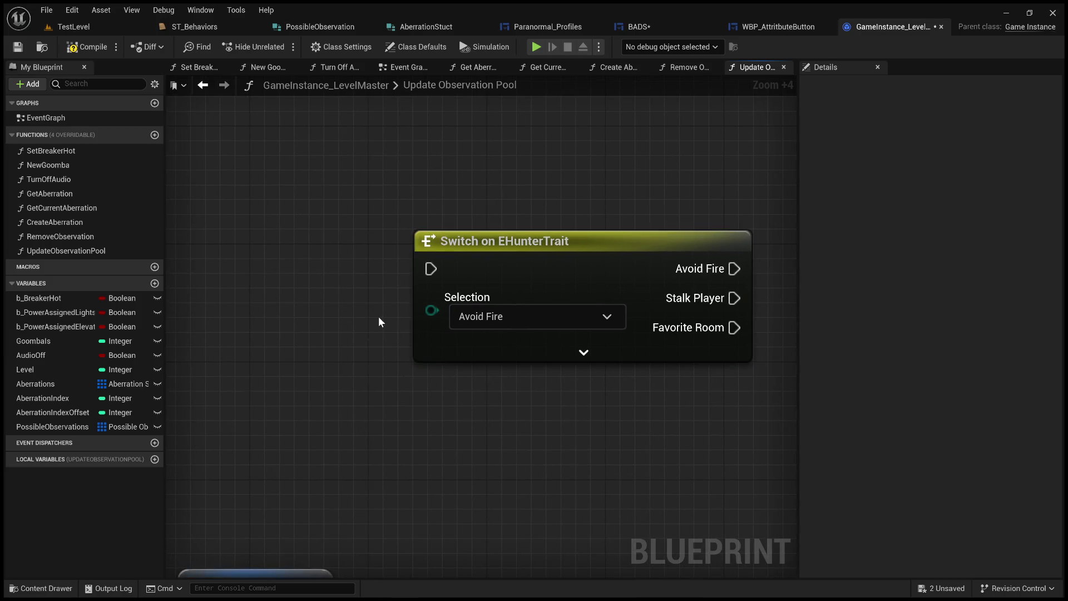
click(584, 352)
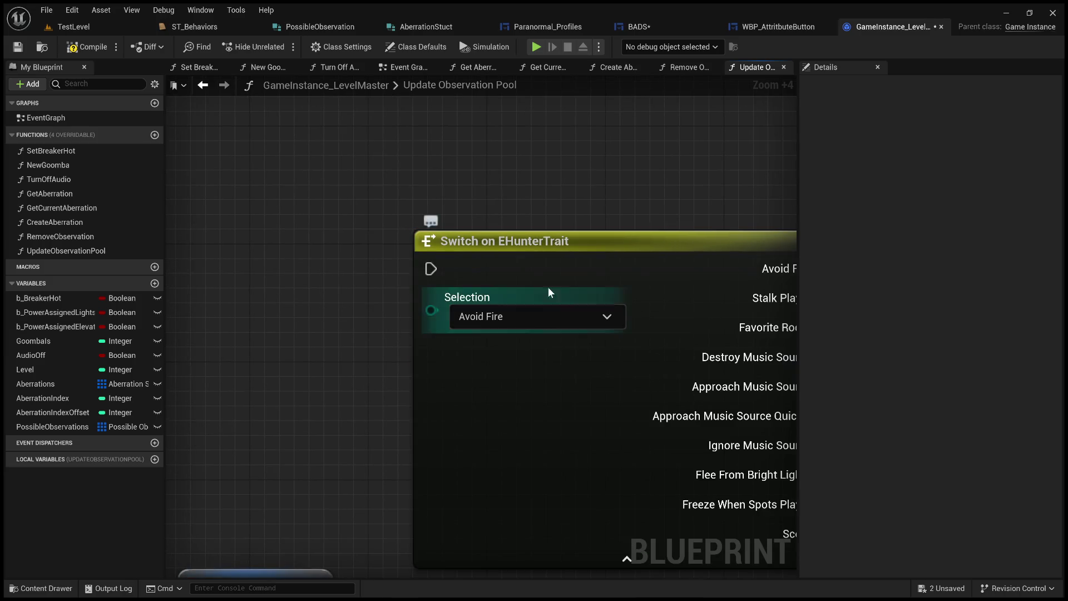
drag(551, 250, 617, 207)
mouse_move(381, 257)
mouse_down()
mouse_move(397, 277)
mouse_move(444, 282)
mouse_up()
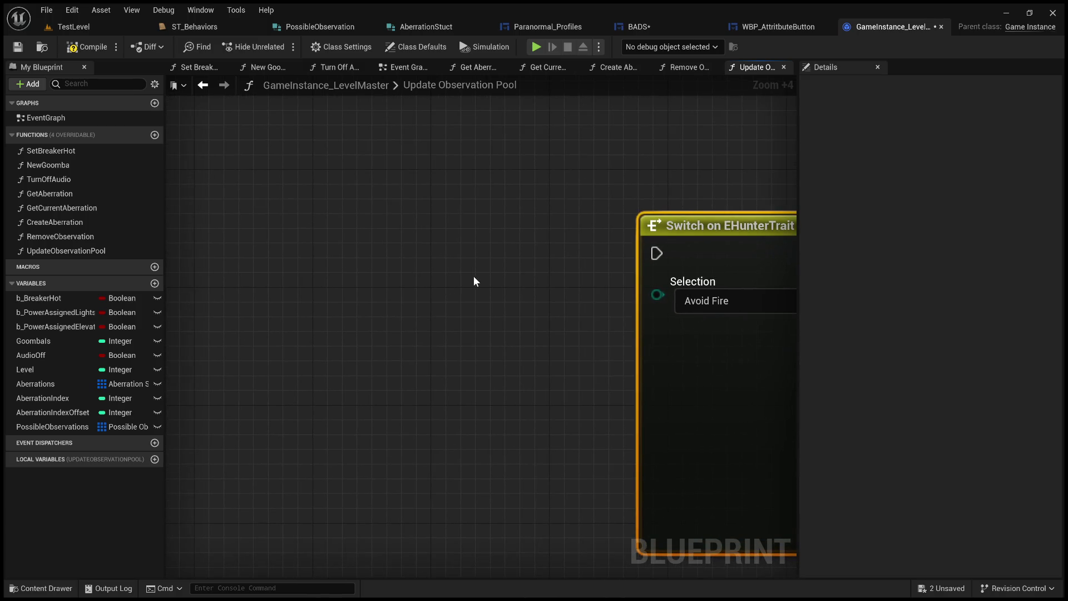
right_click(458, 305)
drag(458, 305, 293, 280)
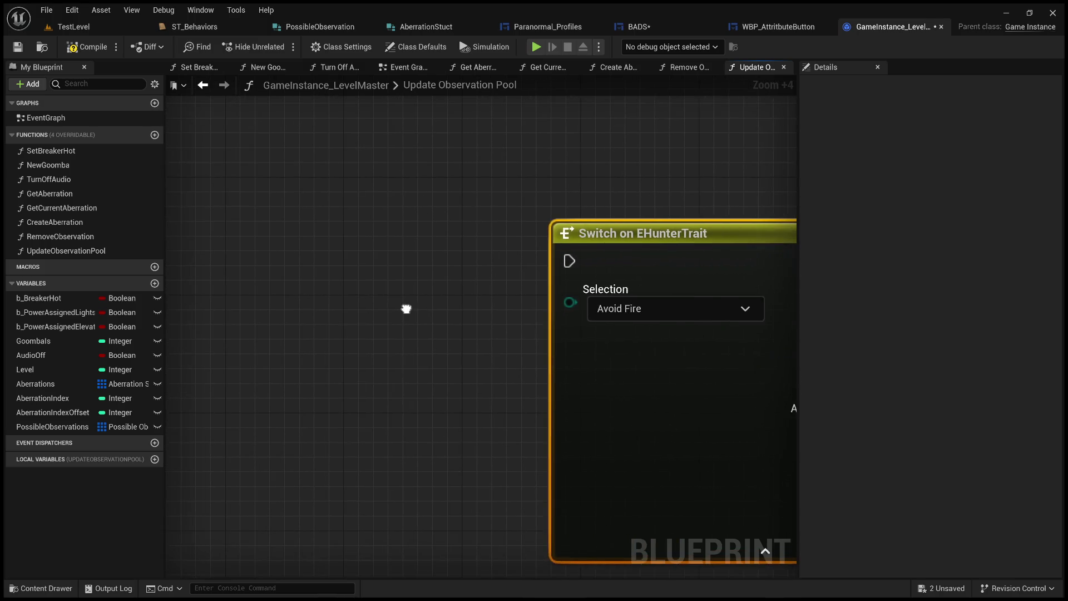
scroll(431, 292, down, 1)
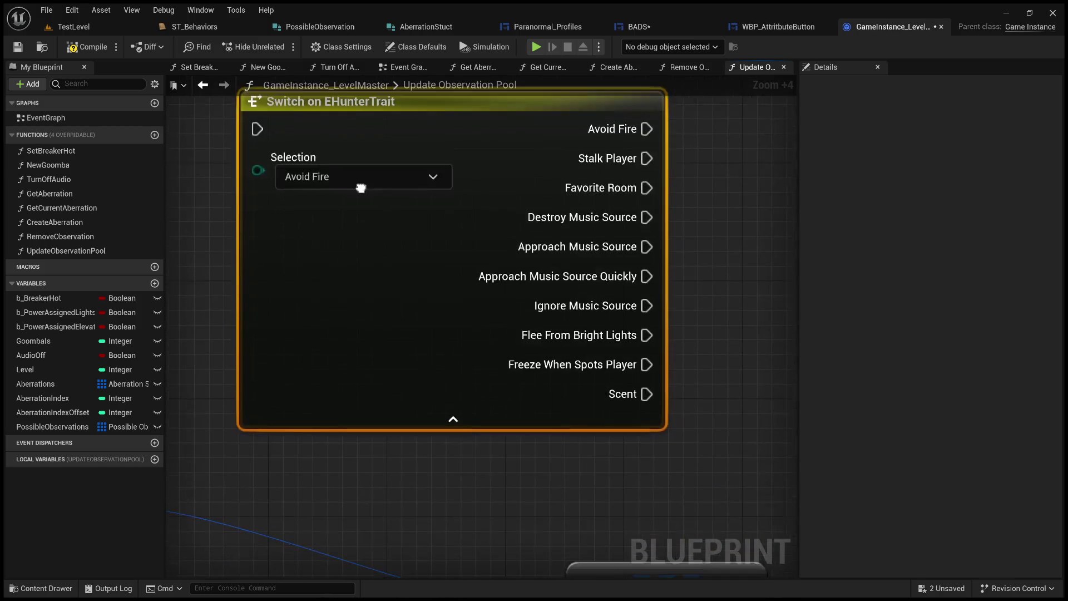
drag(418, 315, 477, 259)
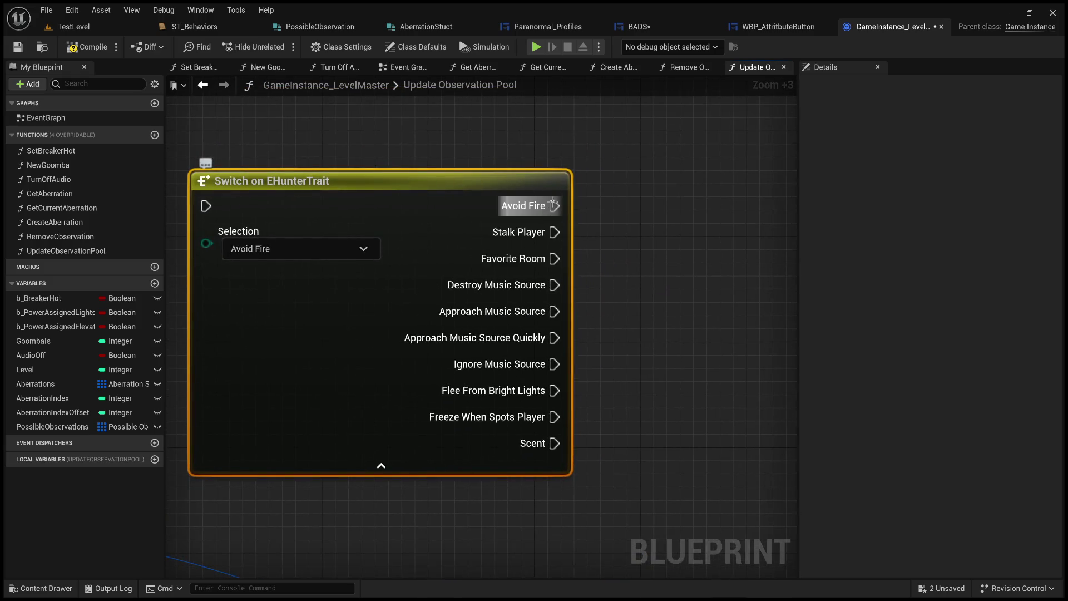
Pull trial wires from the Avoid Fire, Music Source and Scent outputs, then cancel them
drag(554, 206, 718, 195)
drag(555, 257, 661, 243)
drag(554, 285, 649, 273)
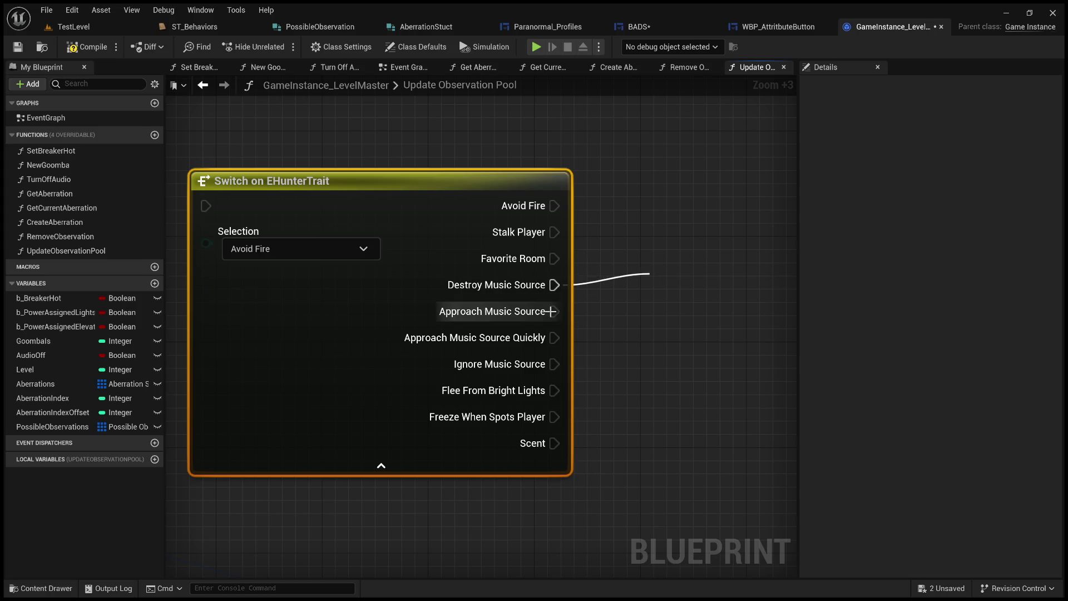
drag(555, 311, 599, 307)
drag(554, 337, 621, 330)
drag(554, 364, 649, 348)
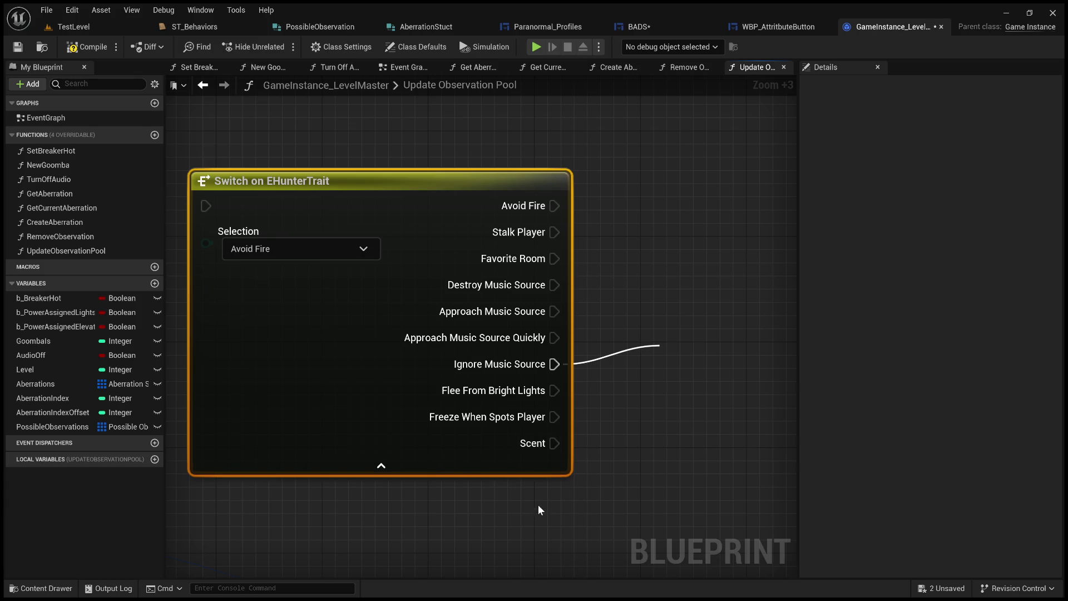
drag(554, 443, 685, 398)
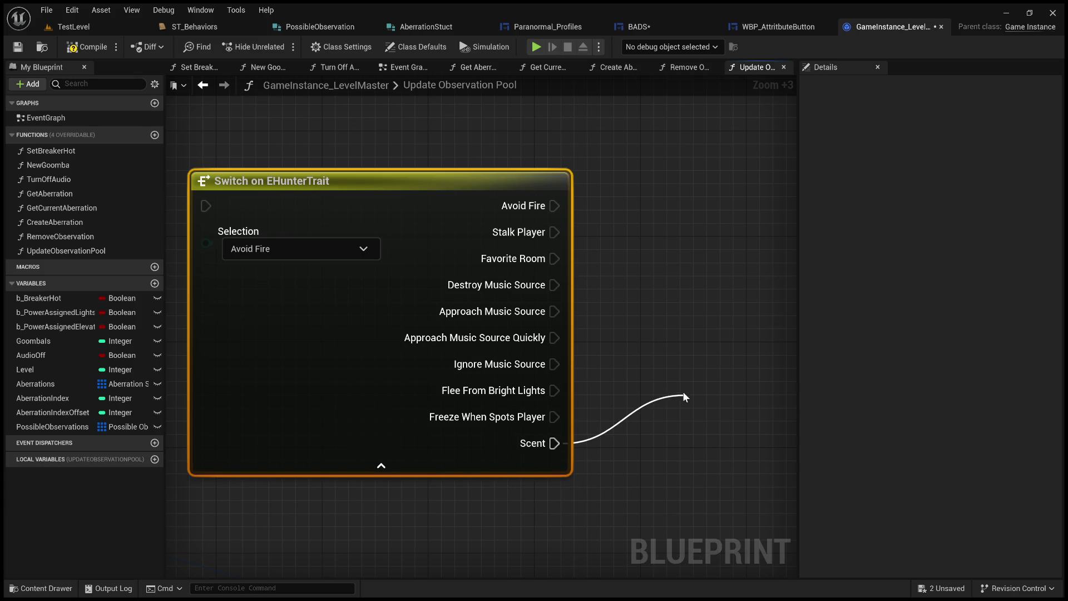
click(665, 307)
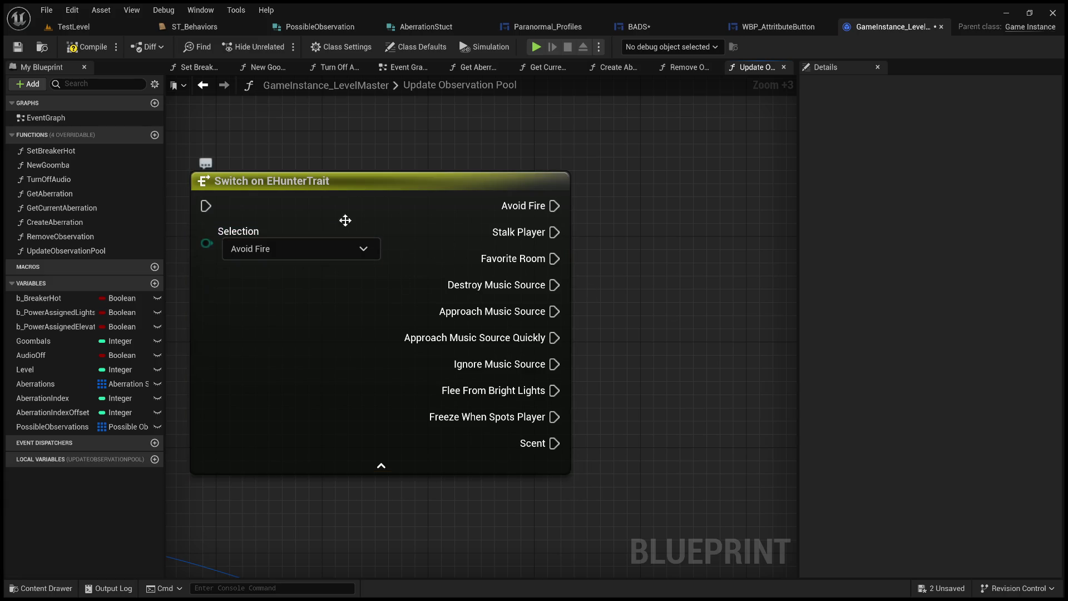
Delete the Switch node, return to the For Each Loop and Branch, and add a new variable
drag(409, 207, 488, 206)
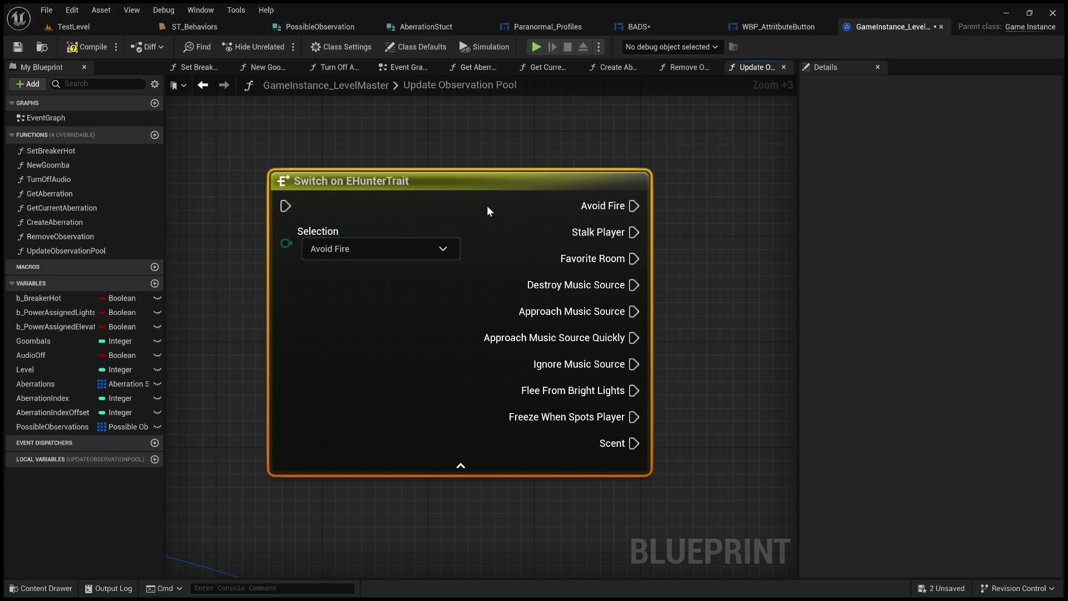
key(Delete)
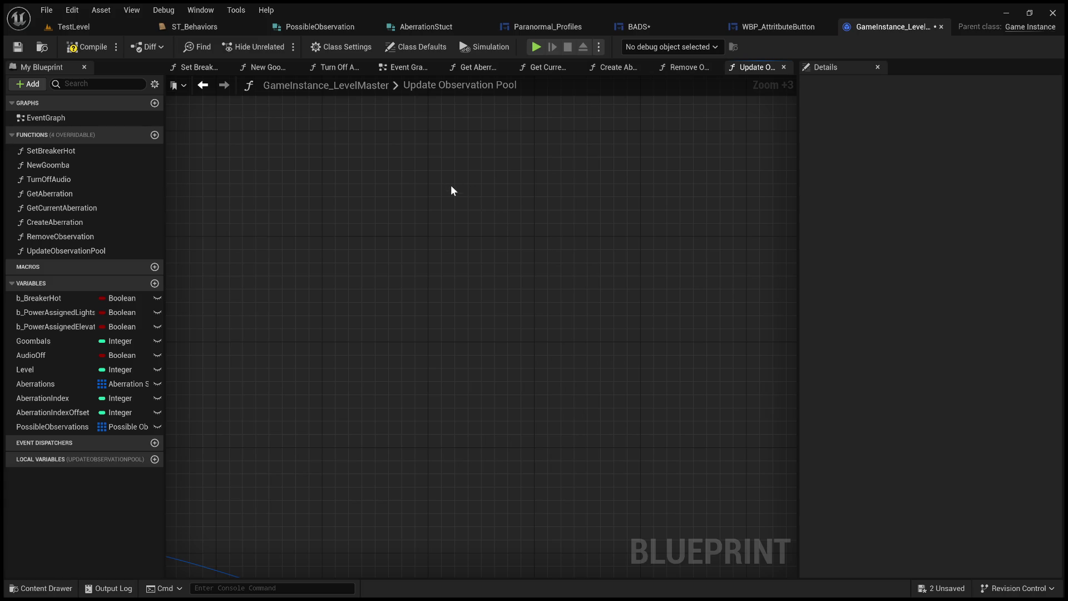
drag(548, 224, 476, 507)
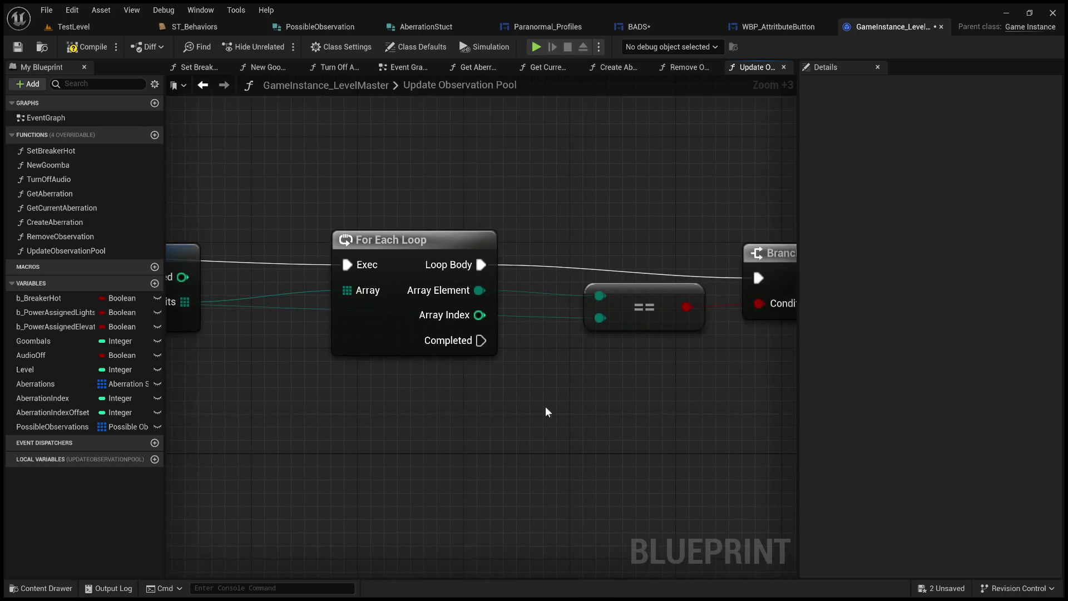
drag(530, 408, 351, 395)
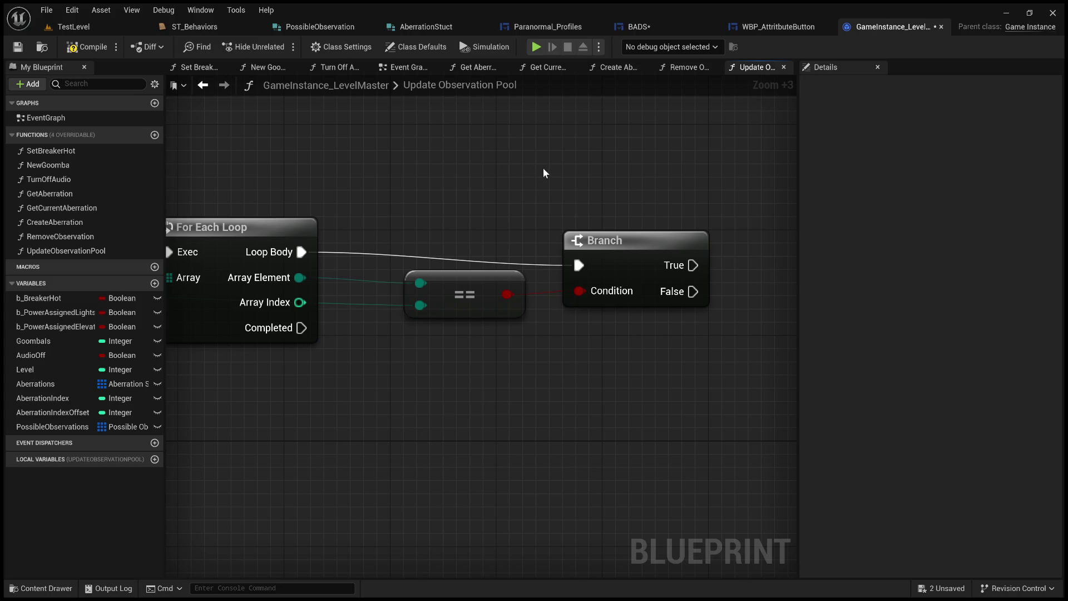
click(154, 282)
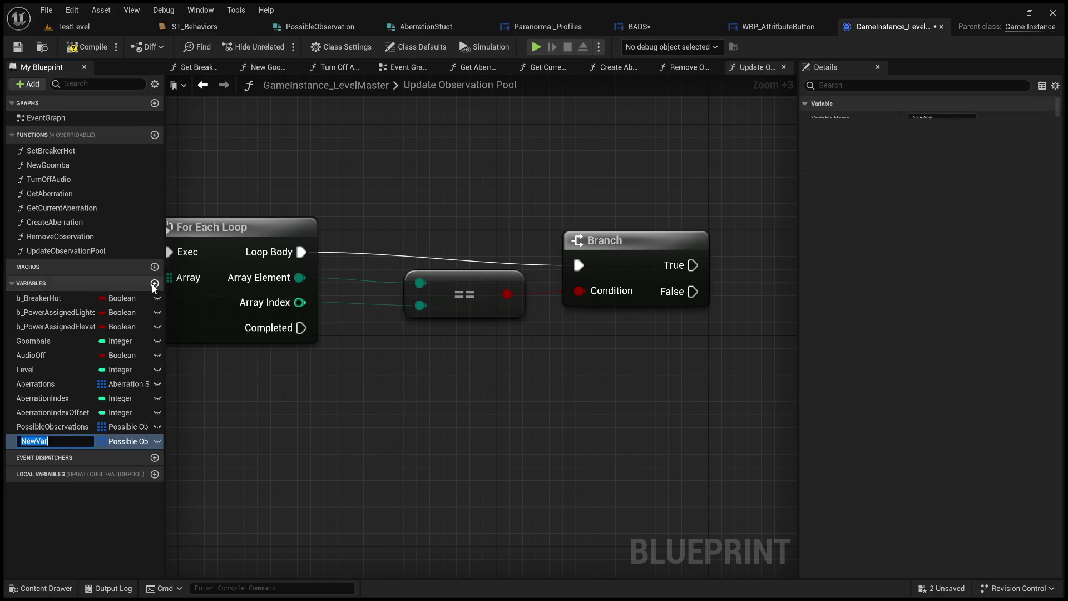
Accept the name NewVar, inspect its Details, then switch to the GIMP diagram
key(Return)
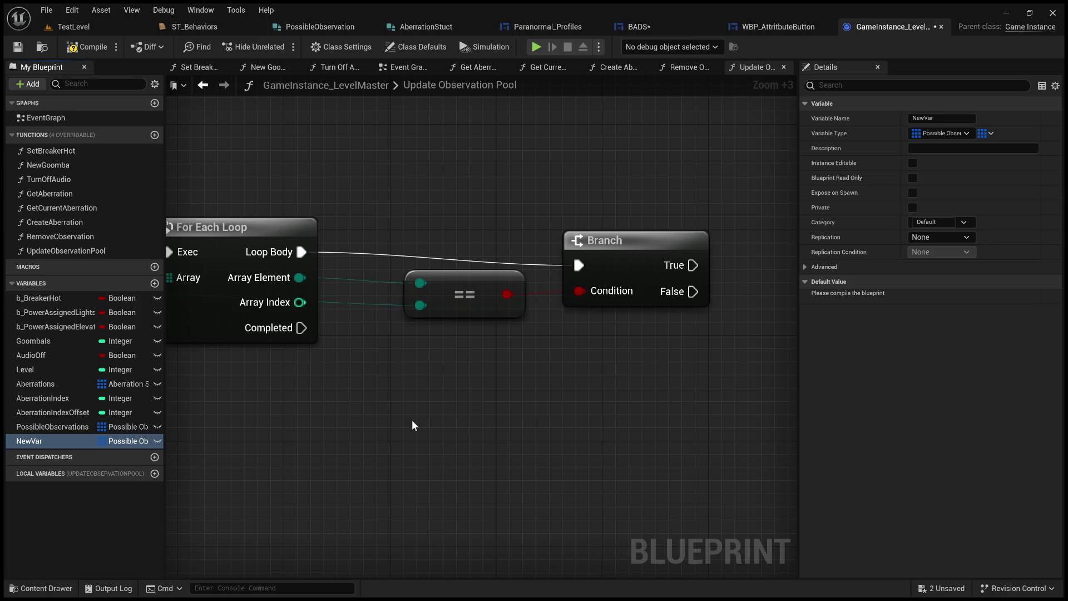
click(46, 426)
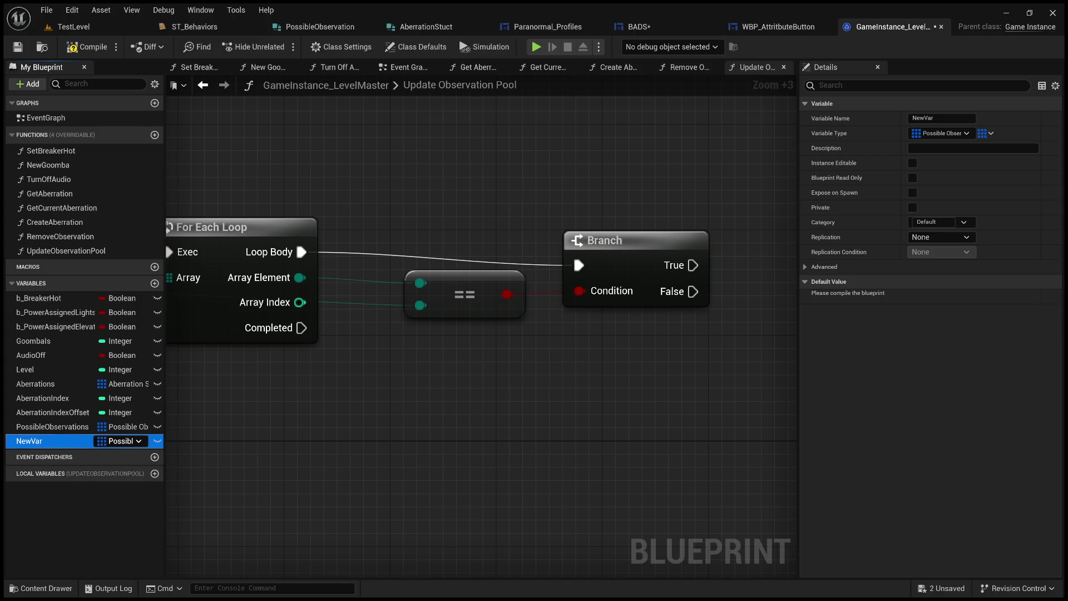
key(alt+Tab)
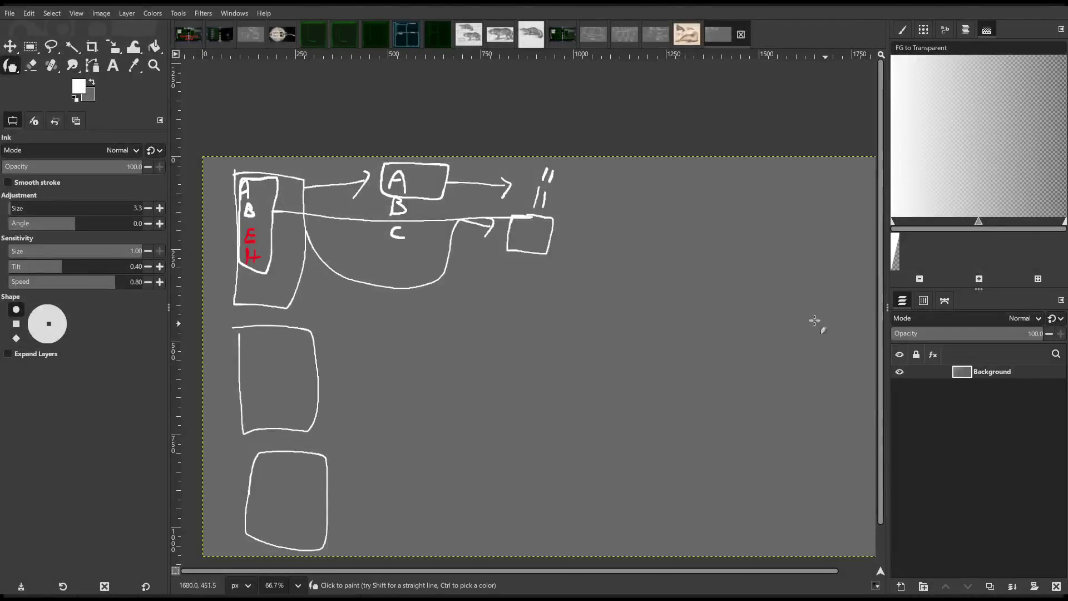
Bring up the A/B/C box diagram and pan to empty canvas on the right
click(657, 33)
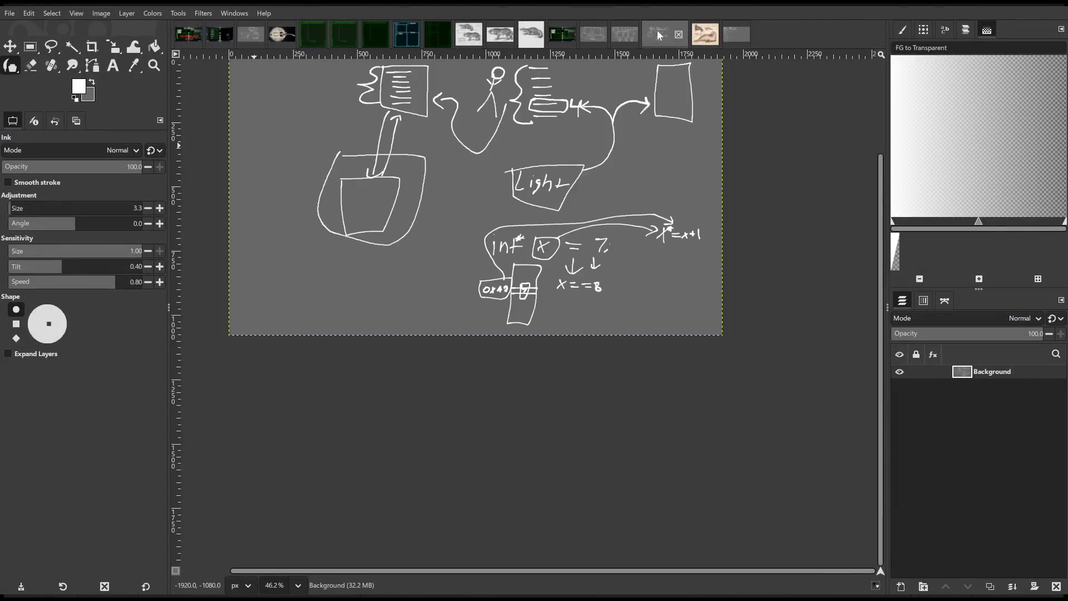
click(623, 35)
click(669, 32)
click(740, 38)
scroll(618, 247, up, 2)
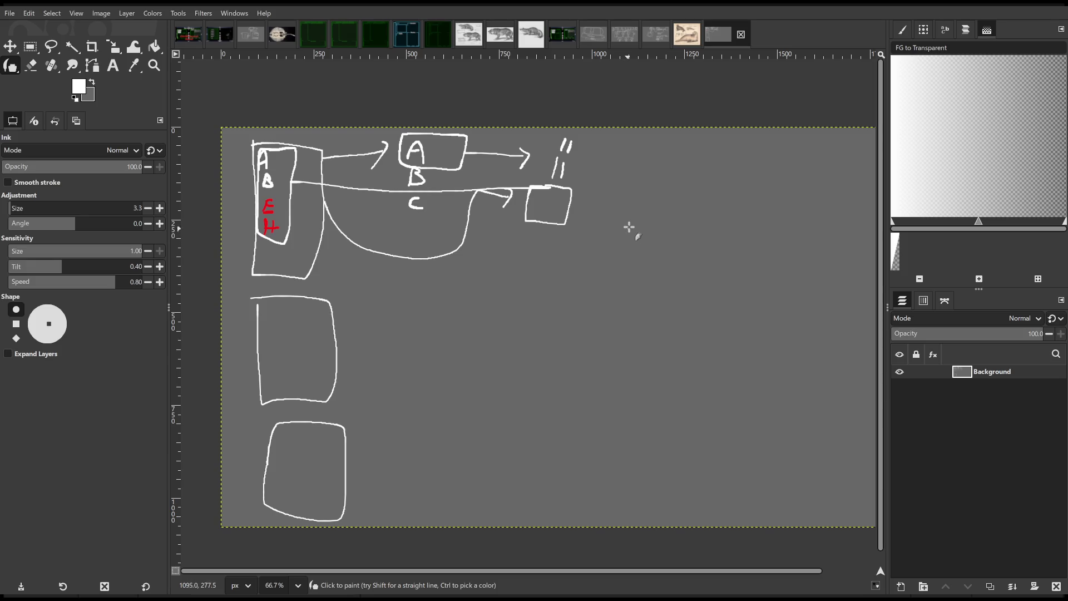
middle_click(626, 226)
mouse_move(627, 227)
mouse_down()
mouse_move(576, 243)
mouse_move(533, 227)
mouse_up()
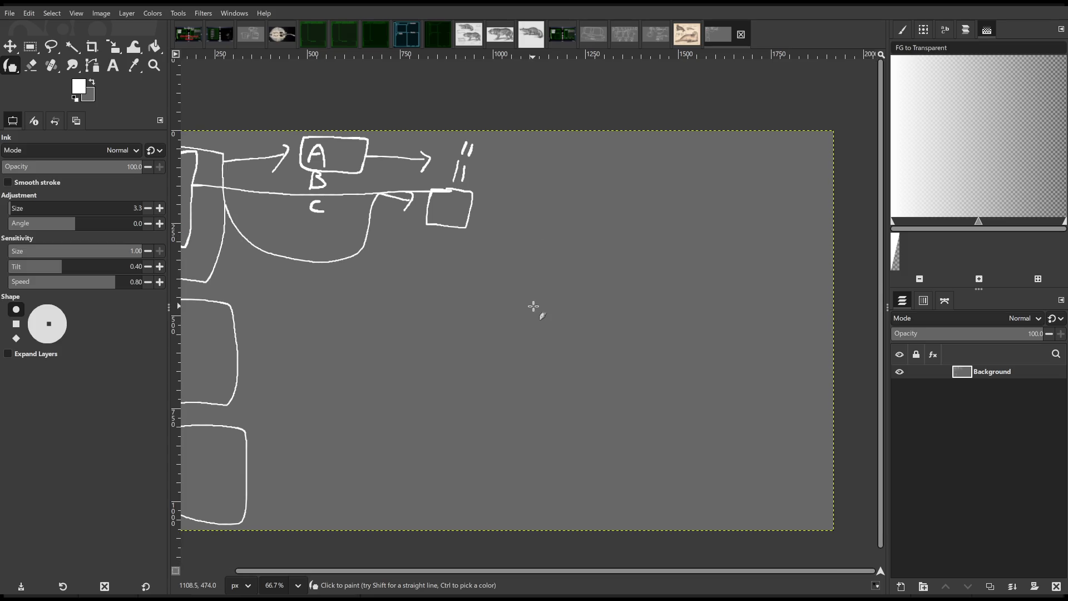
Sketch a three-cell box holding an A, a face with pupils and a checkmark
drag(474, 262, 535, 464)
key(ctrl+z)
mouse_move(506, 255)
mouse_down()
mouse_move(701, 345)
mouse_move(503, 268)
mouse_move(546, 331)
mouse_up()
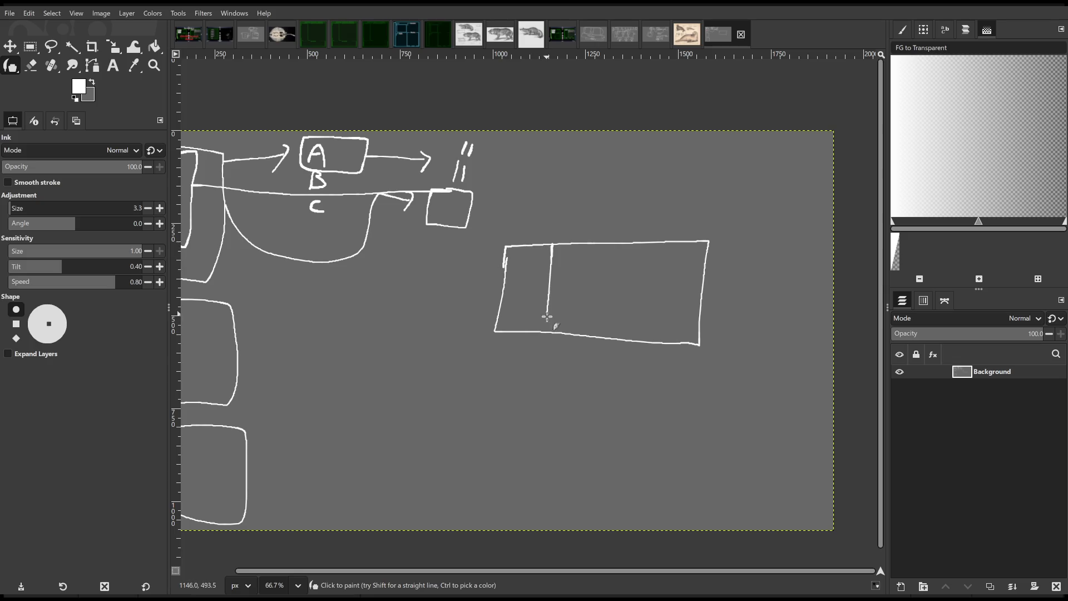
mouse_move(517, 298)
mouse_down()
mouse_move(581, 268)
mouse_move(566, 270)
mouse_move(589, 305)
mouse_up()
click(582, 291)
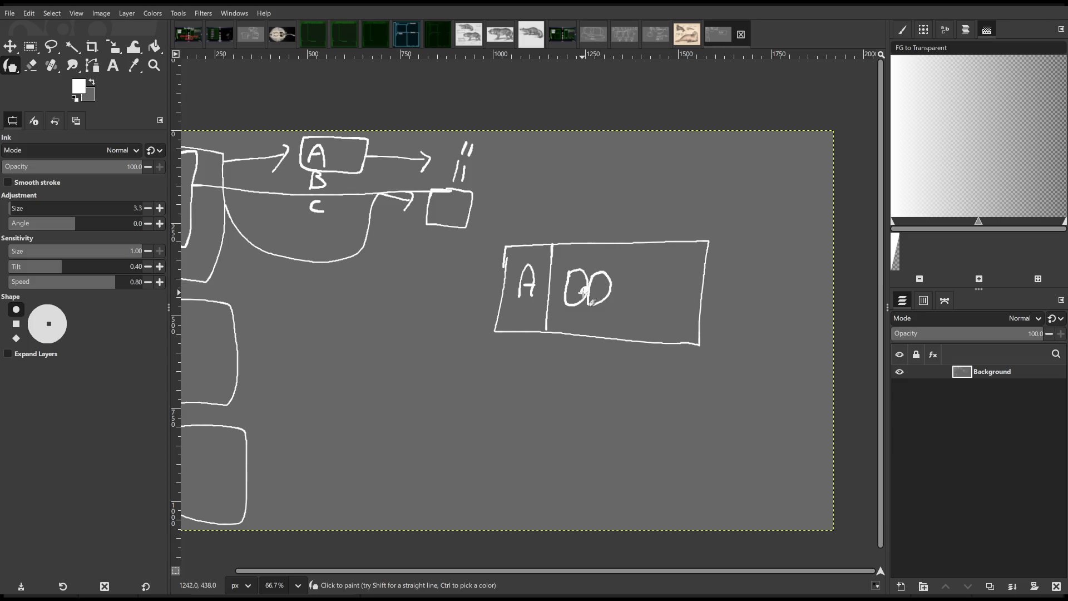
click(614, 303)
drag(633, 245, 624, 341)
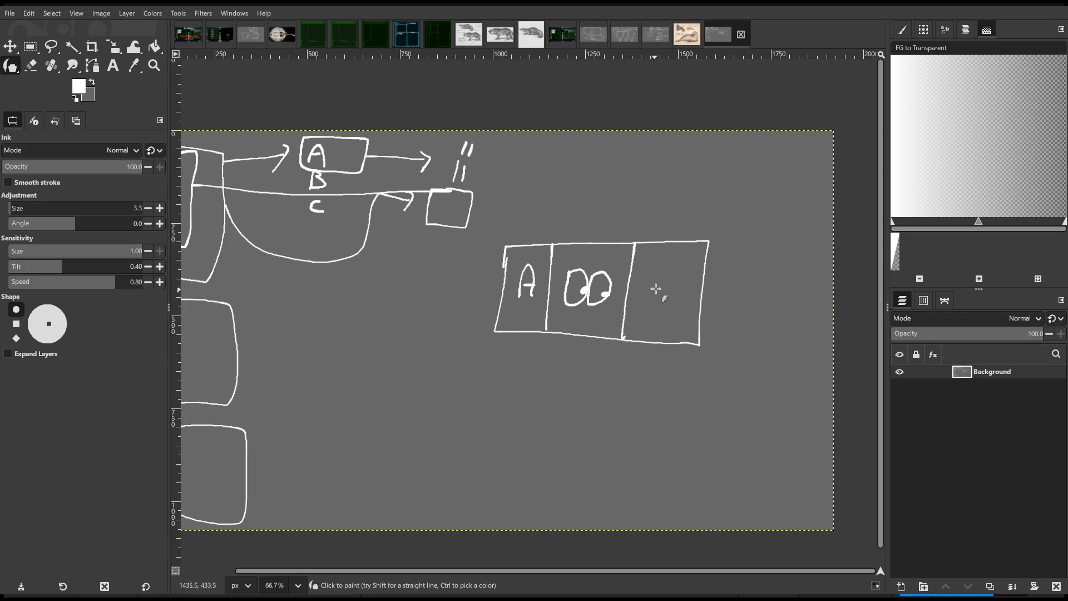
drag(652, 290, 698, 257)
Add a dotted column under the table and a separate A with dots below it
click(575, 375)
click(574, 404)
click(572, 440)
drag(530, 351, 601, 289)
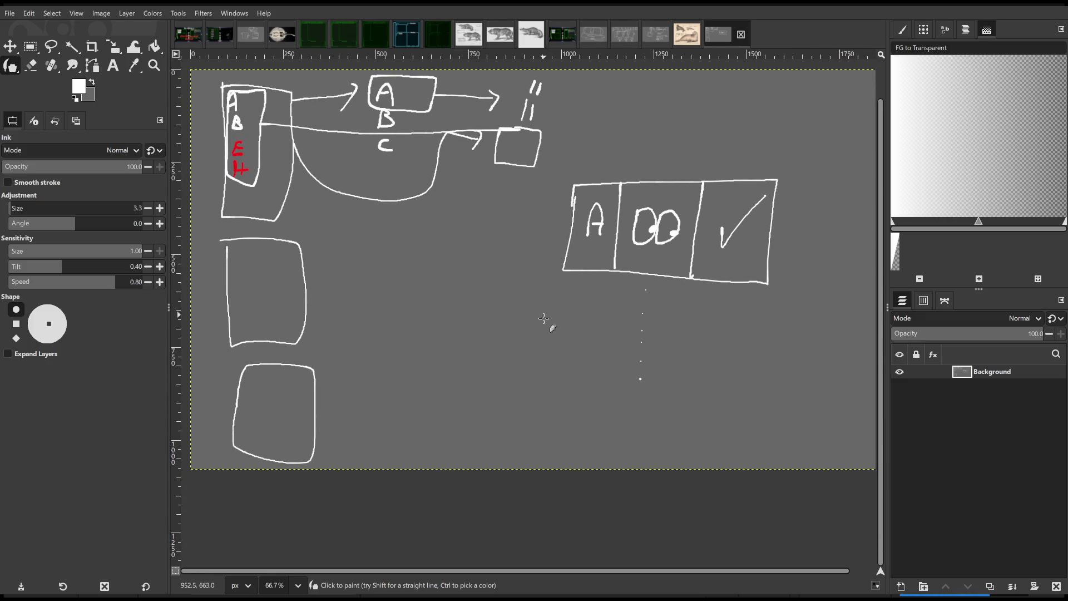
mouse_move(414, 296)
mouse_down()
mouse_move(444, 299)
mouse_move(444, 269)
mouse_up()
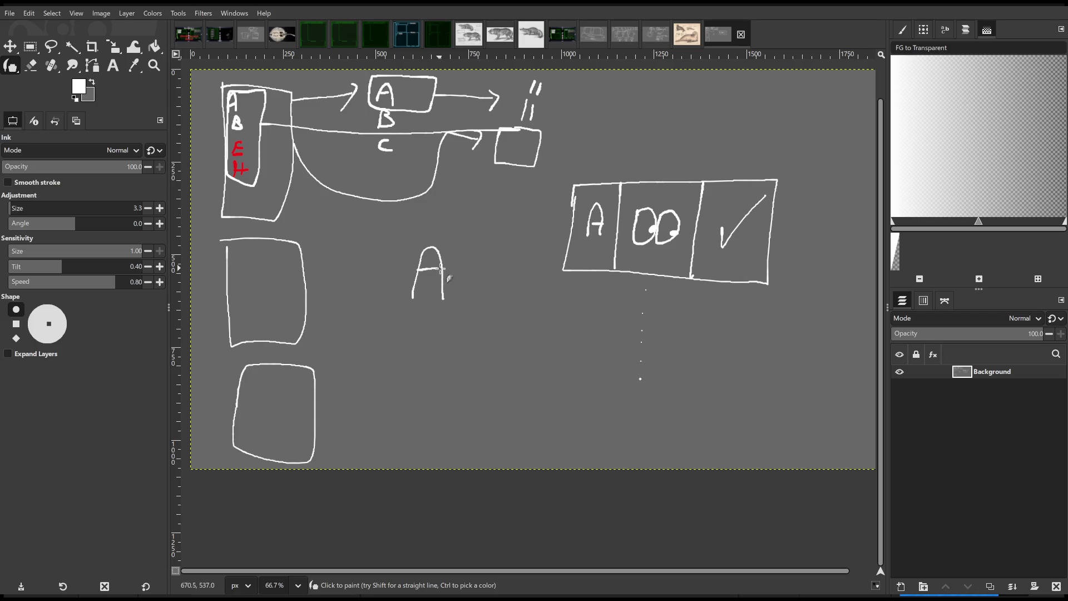
click(425, 336)
click(425, 351)
drag(424, 380, 422, 390)
click(421, 400)
Draw four curves sweeping from the lone A toward the table, then return to Unreal
drag(451, 264, 539, 242)
key(ctrl+z)
drag(455, 260, 555, 273)
drag(451, 272, 583, 318)
drag(464, 308, 590, 379)
drag(476, 302, 600, 351)
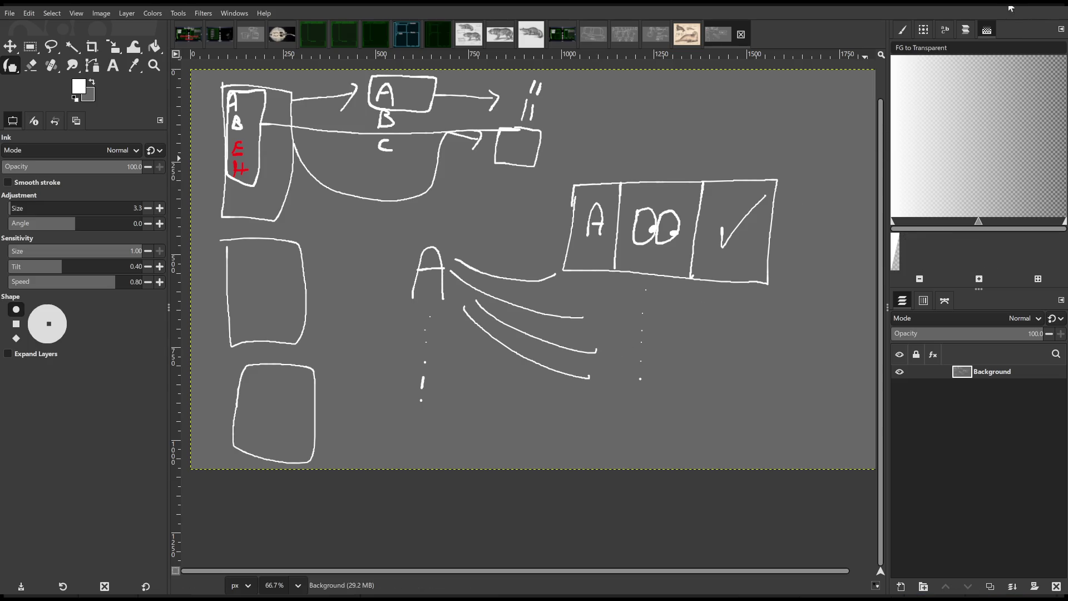
key(alt+Tab)
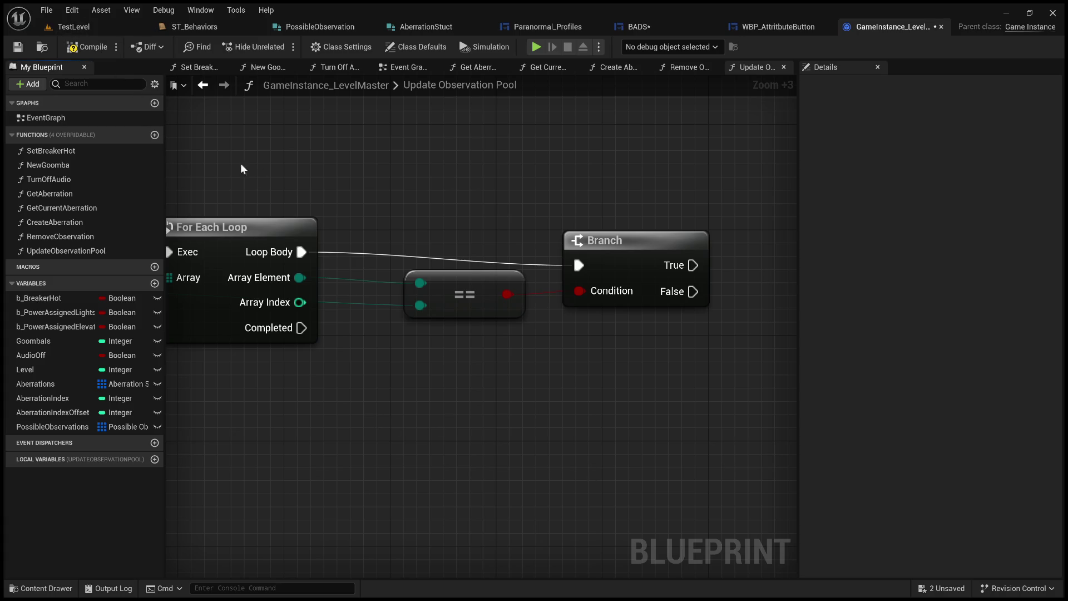
Switch to the TestLevel level editor showing the LevelMaster content folder
click(73, 27)
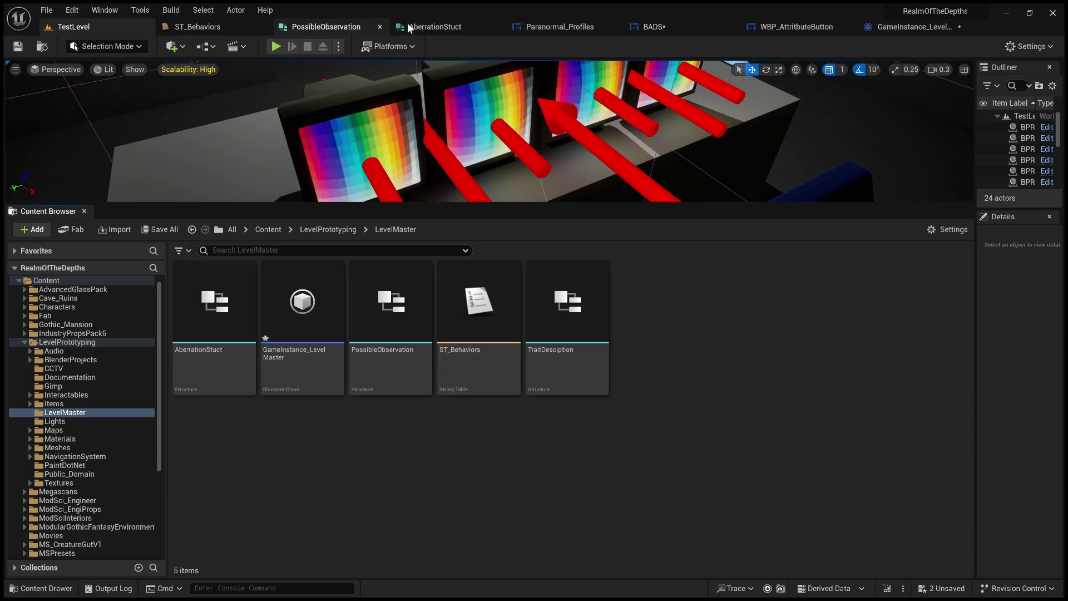
Add a BehaviorMap variable to GameInstance_LevelMaster, then view the AberrationStuct structure
click(913, 27)
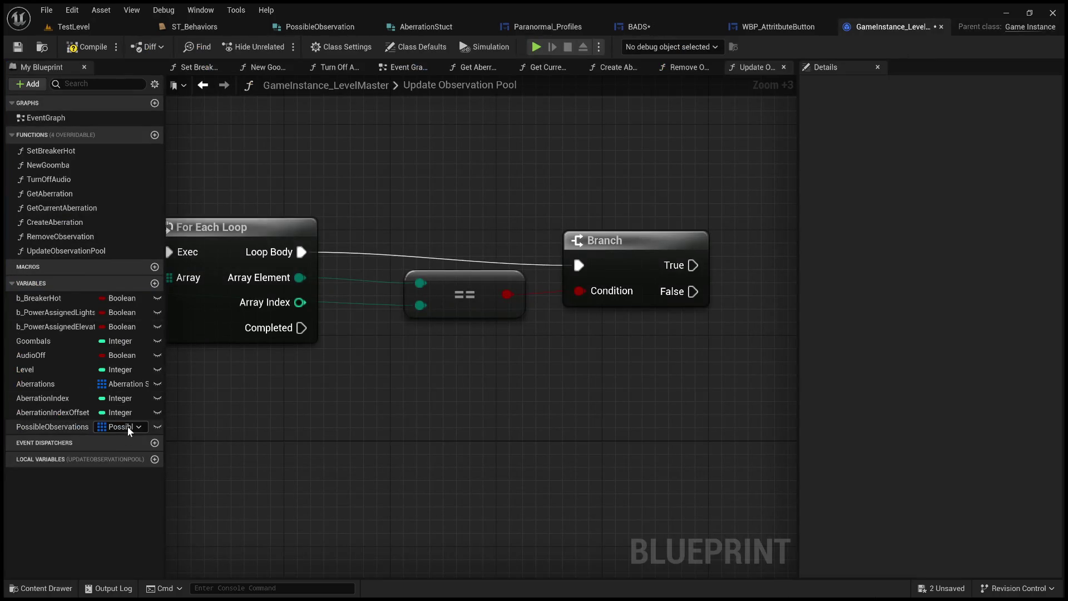
click(155, 283)
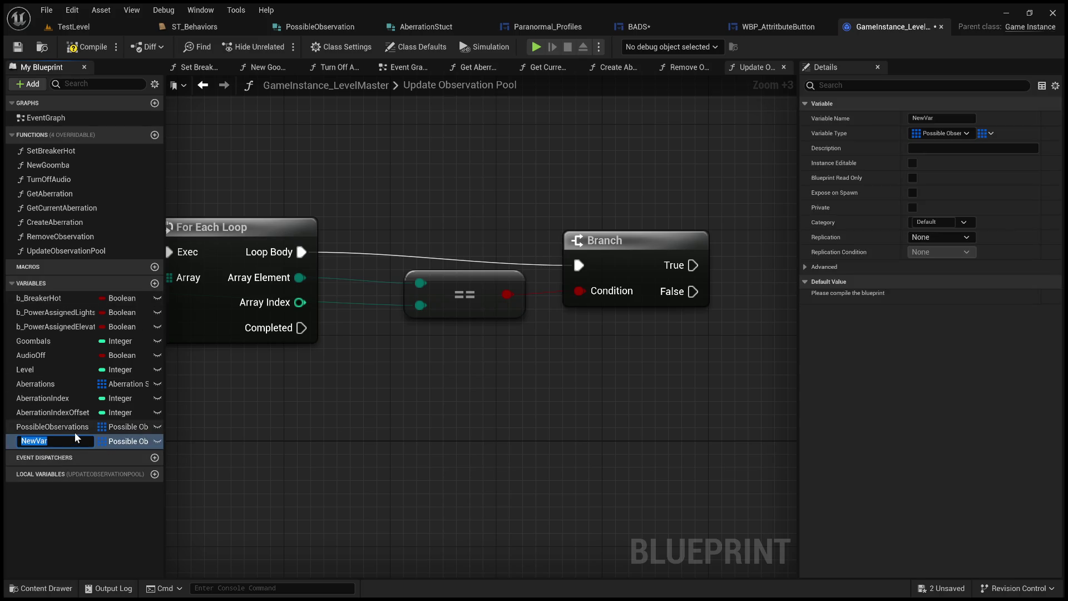
text(BehaviorM)
text(ap)
key(Return)
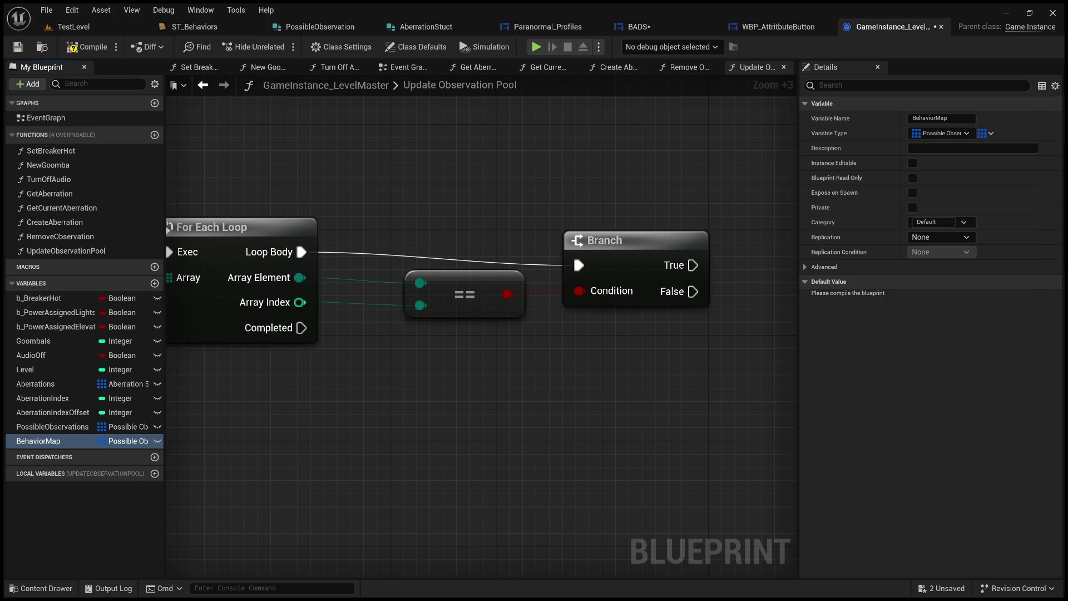
double_click(68, 437)
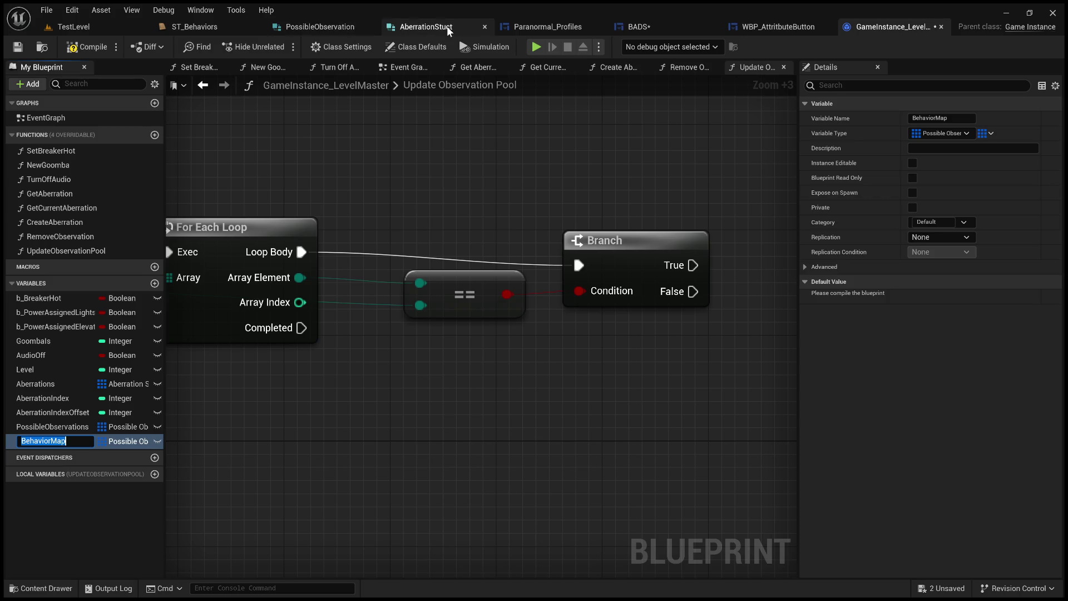
click(428, 21)
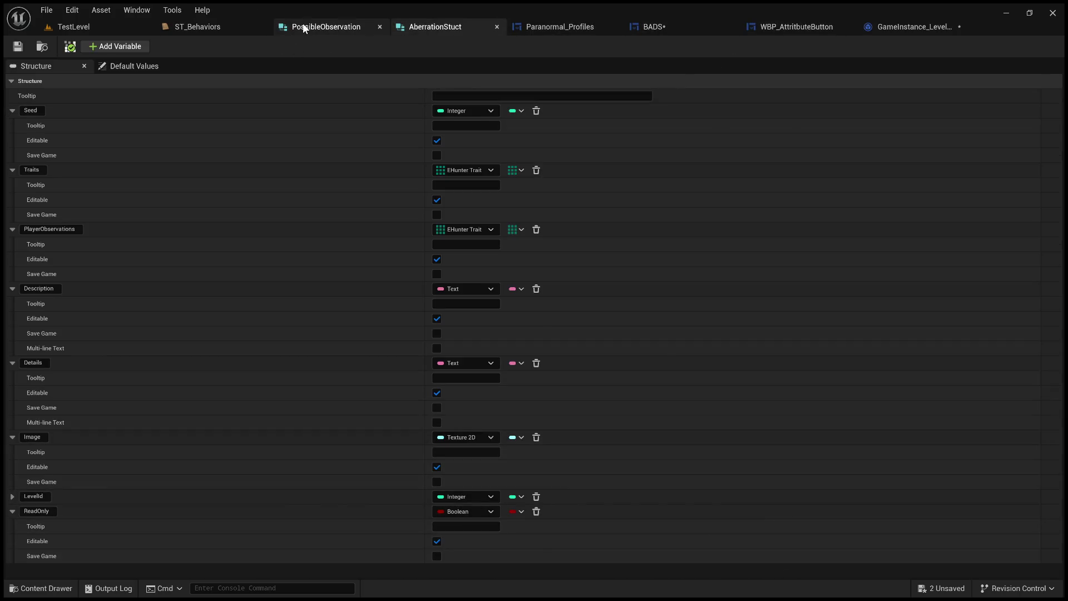
Remove the Observation member from the PossibleObservation structure
click(326, 26)
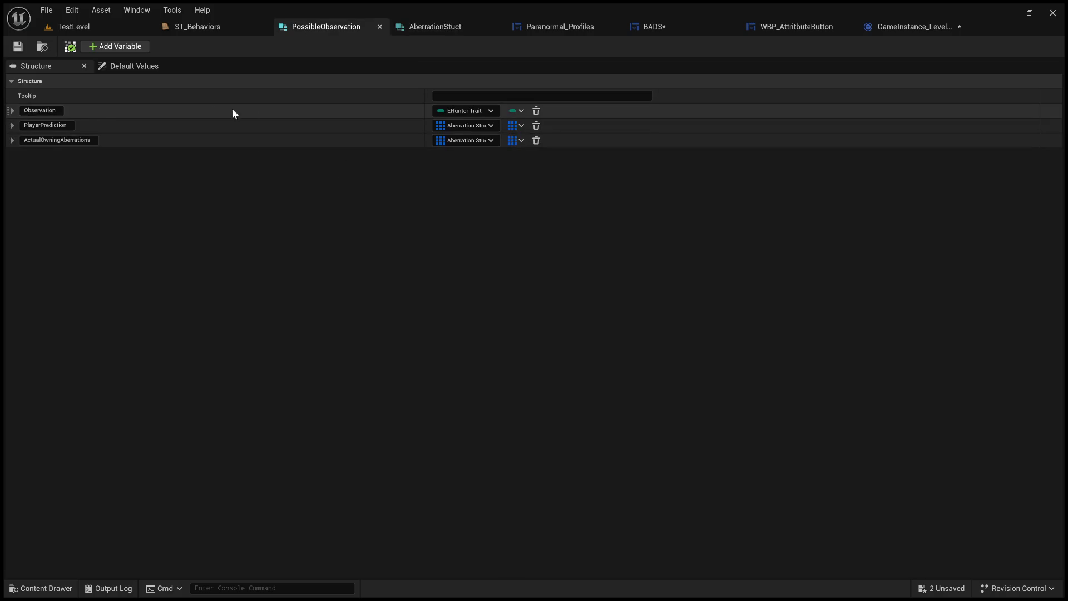
click(536, 111)
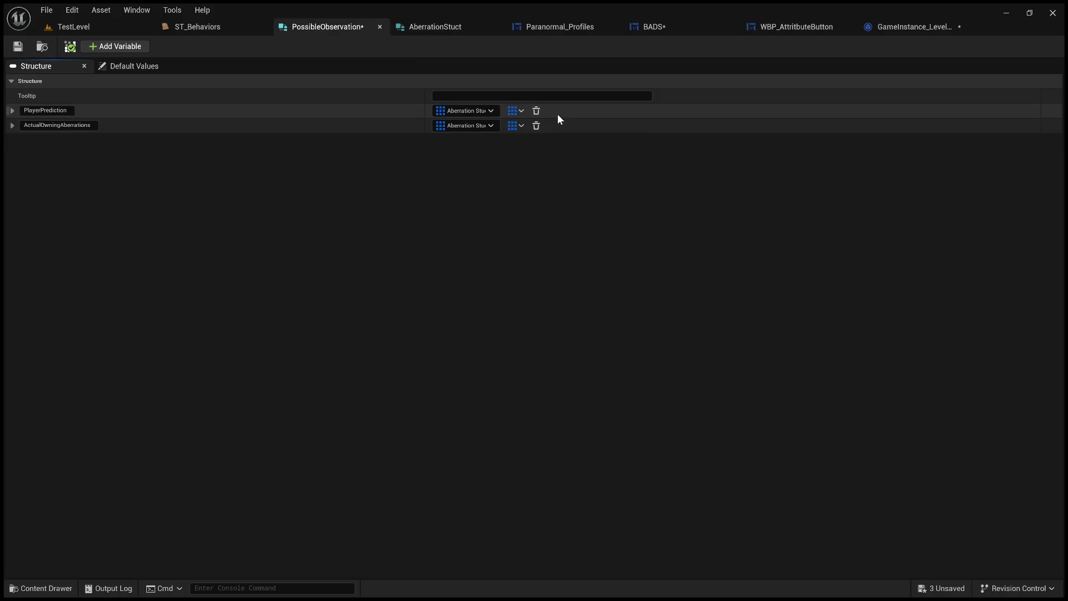
click(914, 26)
Delete the BehaviorMap variable and review PossibleObservations' container type choices
click(44, 444)
key(BackSpace)
key(Escape)
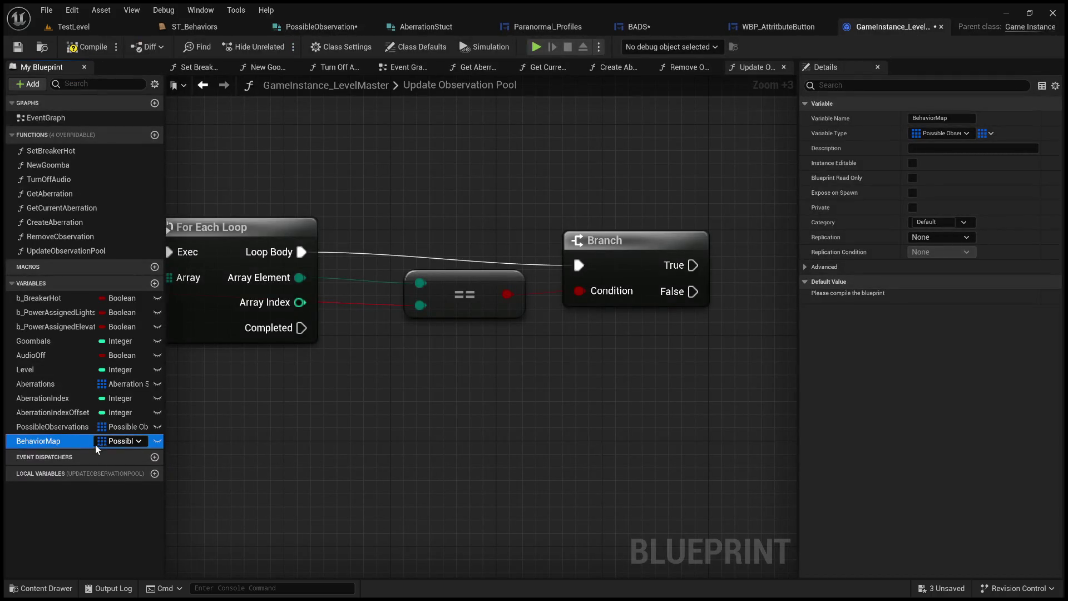
click(48, 502)
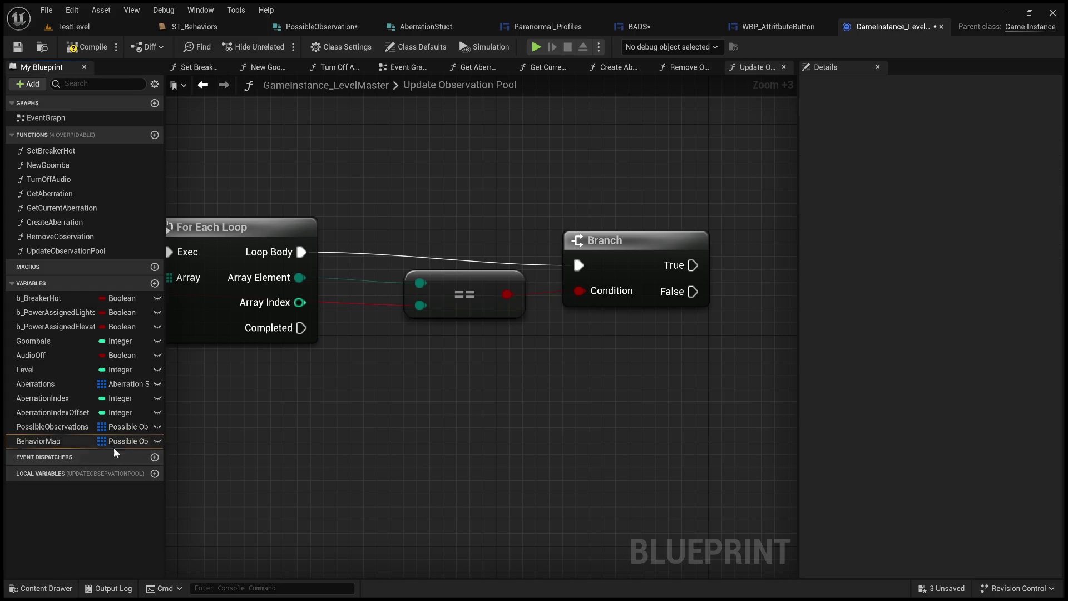
click(50, 440)
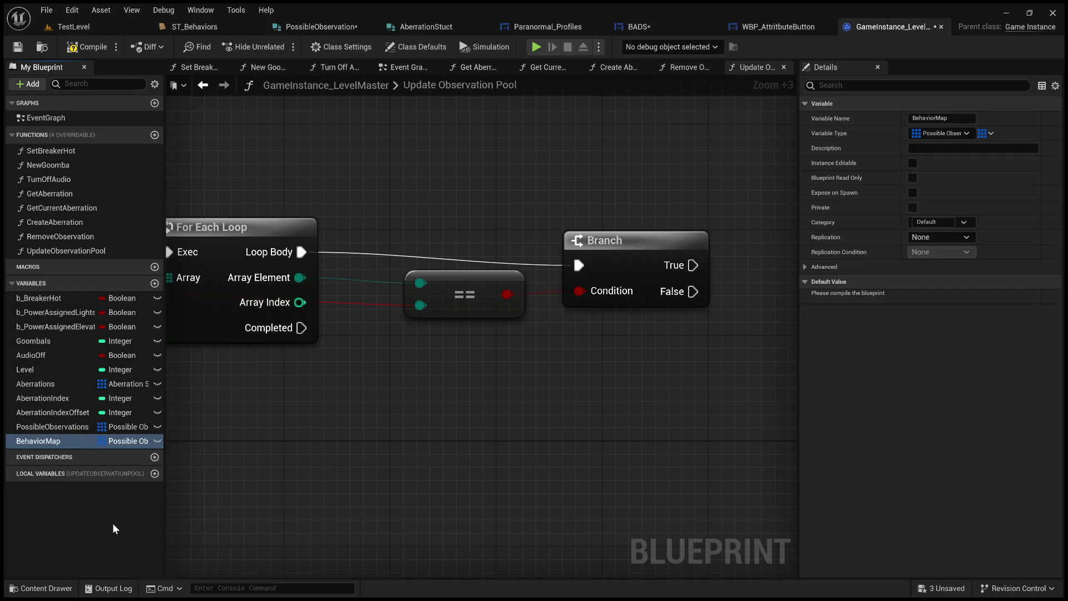
key(Delete)
click(77, 424)
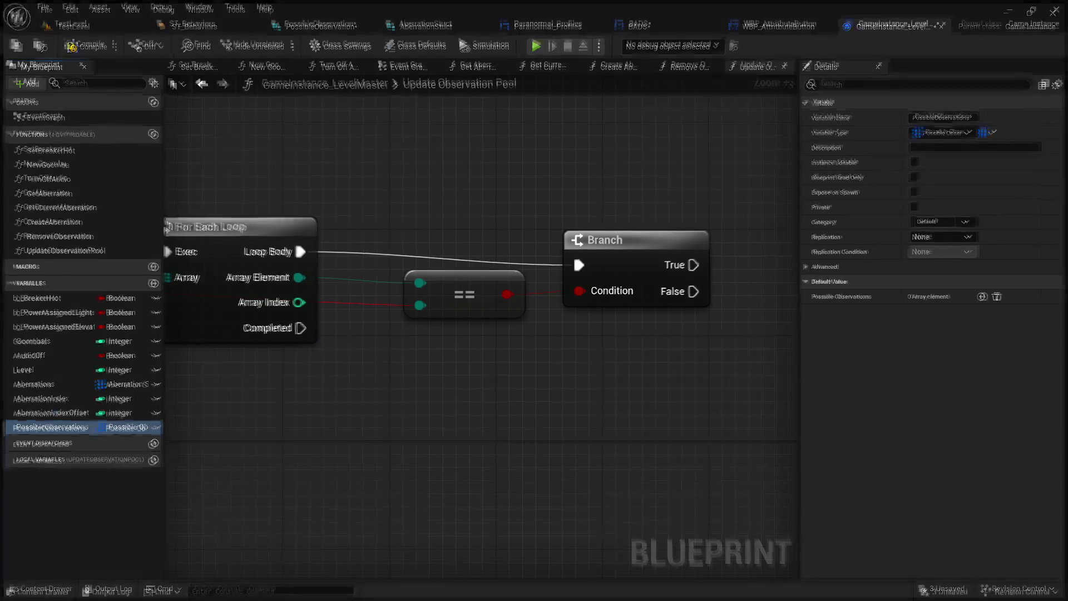
click(990, 132)
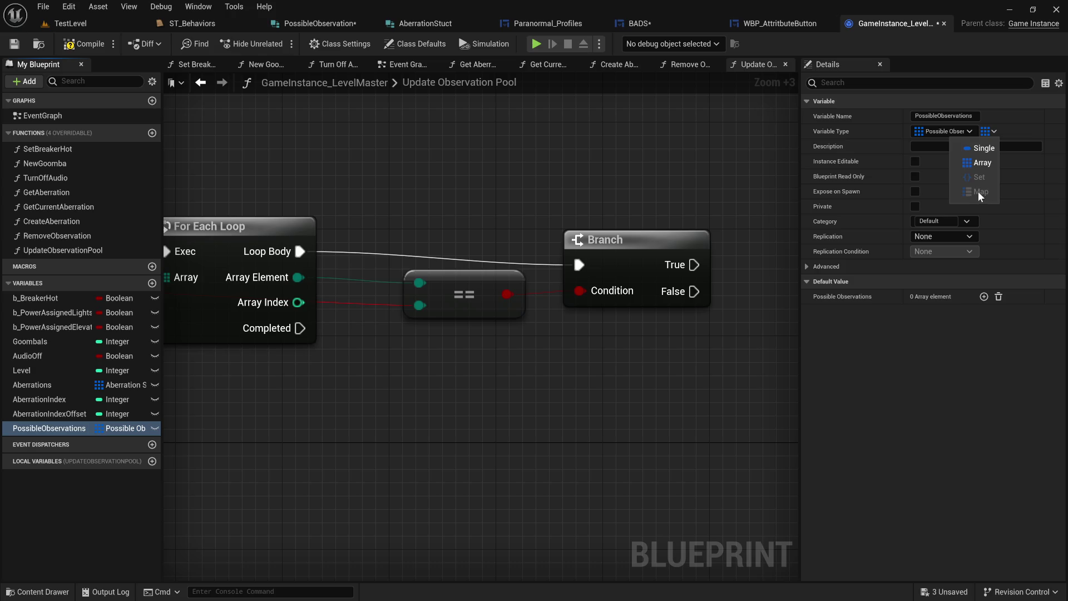
Unhook the function entry from the For Each Loop and compile the blueprint successfully
click(90, 43)
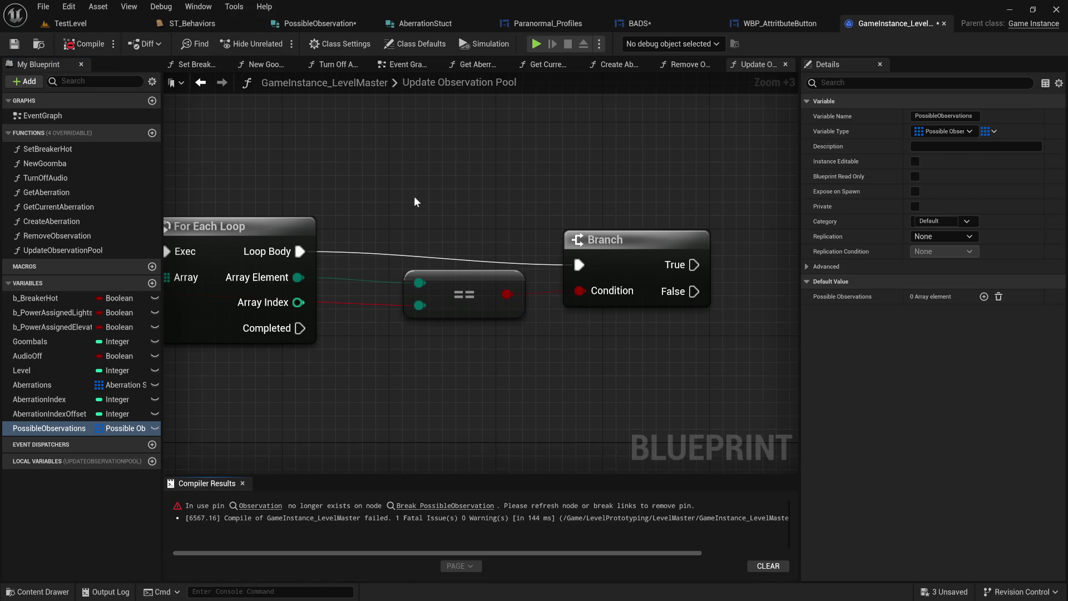
scroll(381, 438, down, 5)
mouse_move(381, 438)
mouse_down()
mouse_move(791, 329)
mouse_move(759, 388)
mouse_up()
alt+click(454, 271)
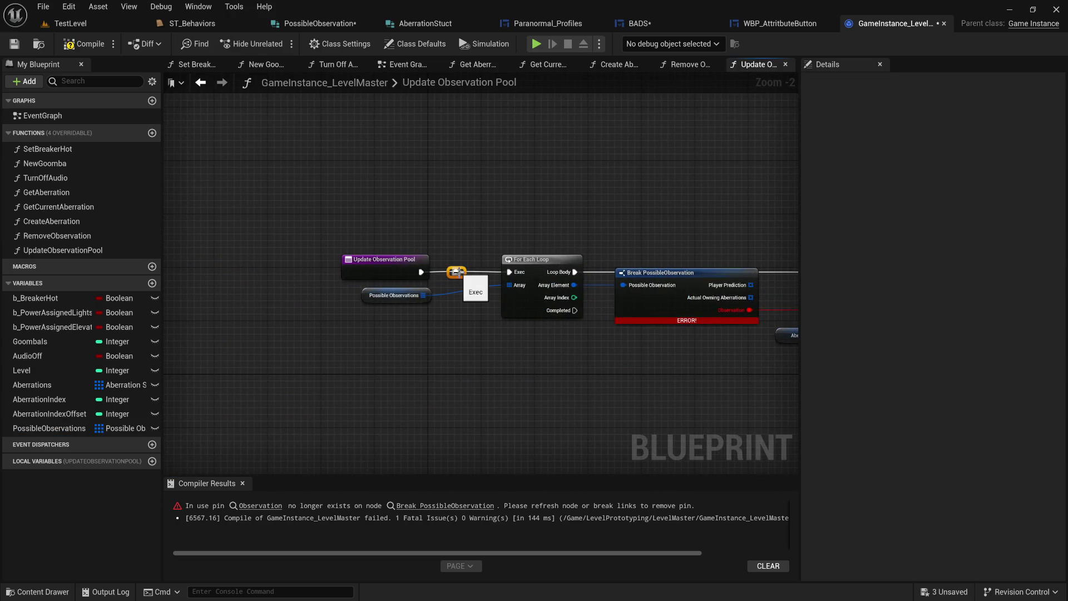
click(85, 44)
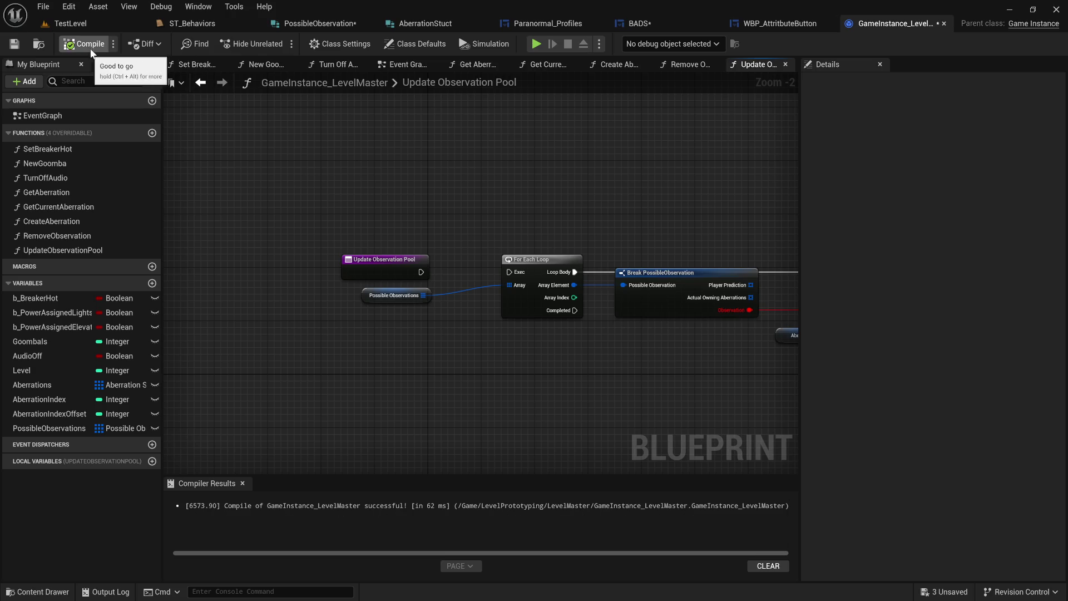
click(49, 428)
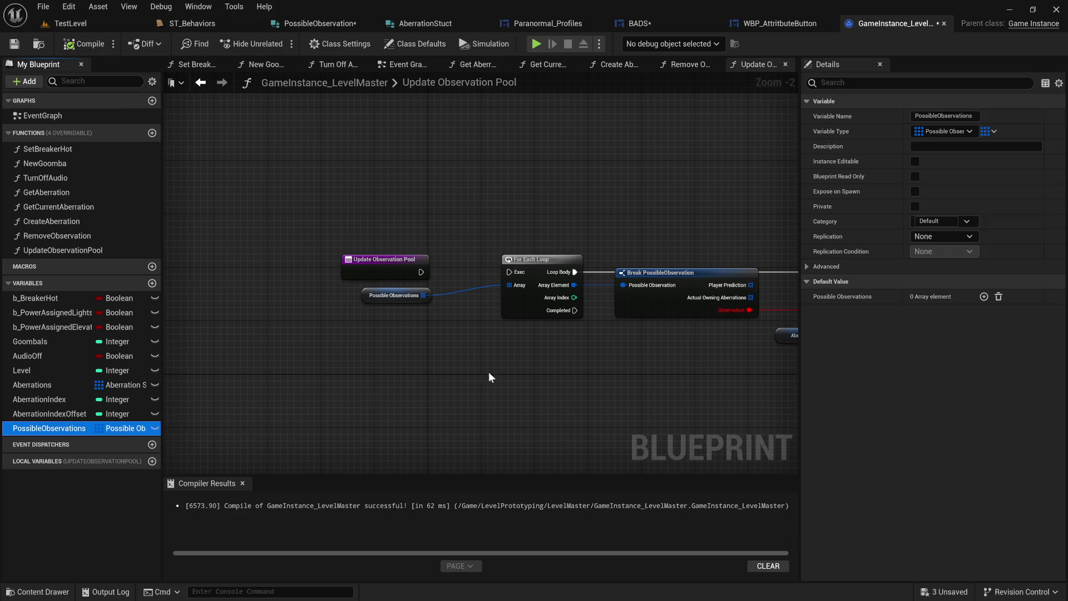
Change PossibleObservations' container type to Single and dismiss the reference search
click(988, 131)
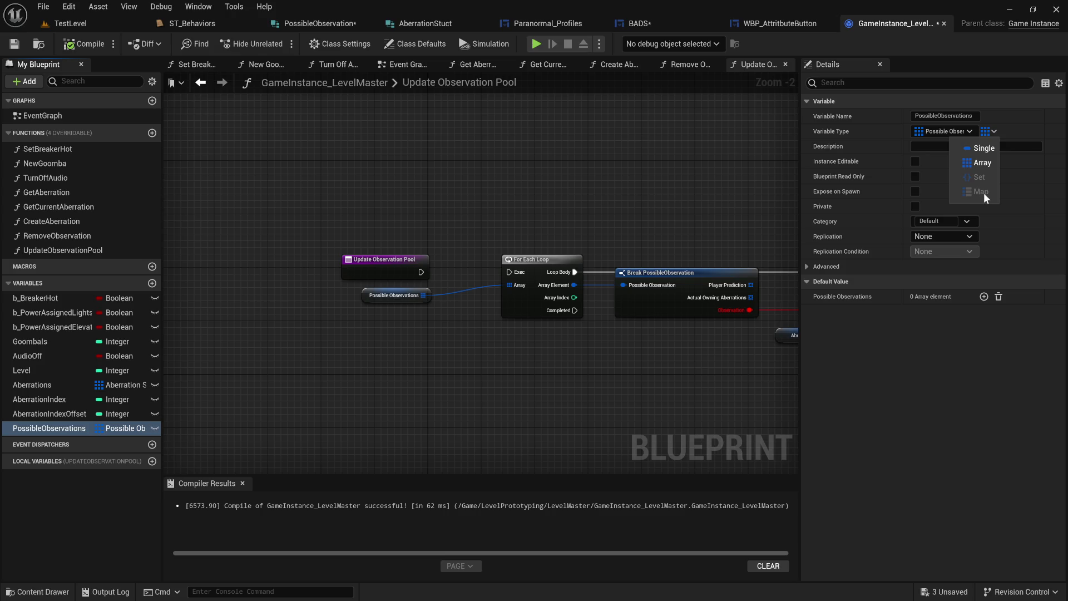
click(985, 148)
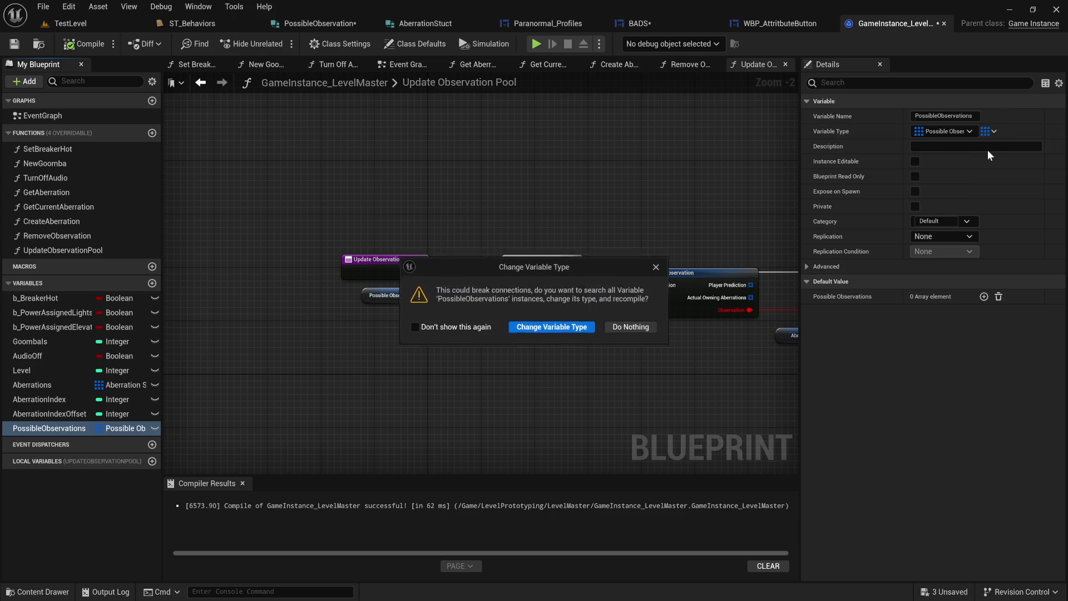
click(553, 328)
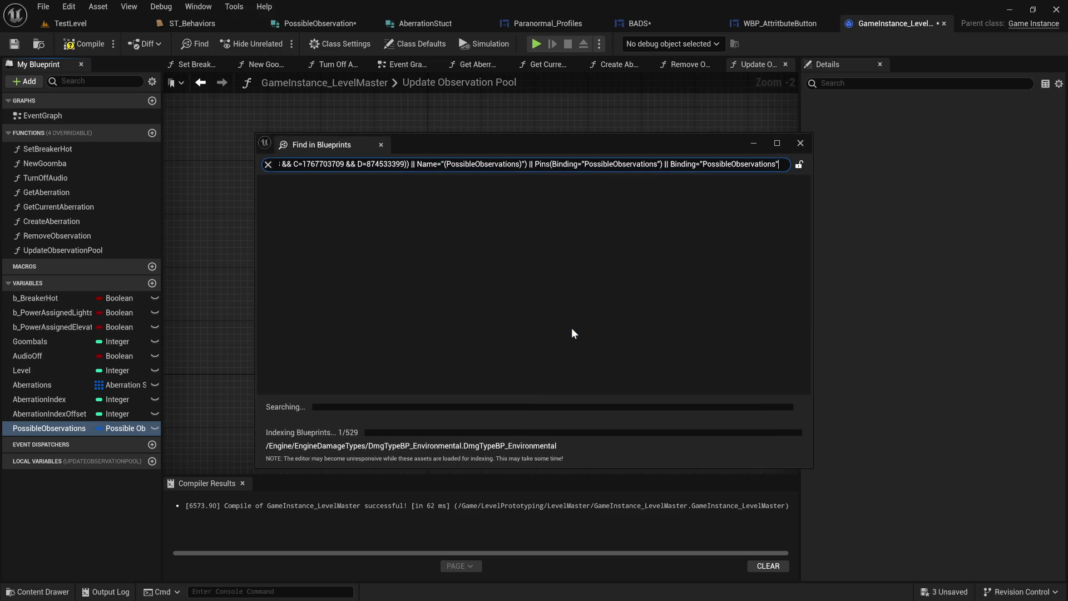
click(799, 142)
Recheck the container type choices, then switch to the ChatGPT conversation
click(994, 131)
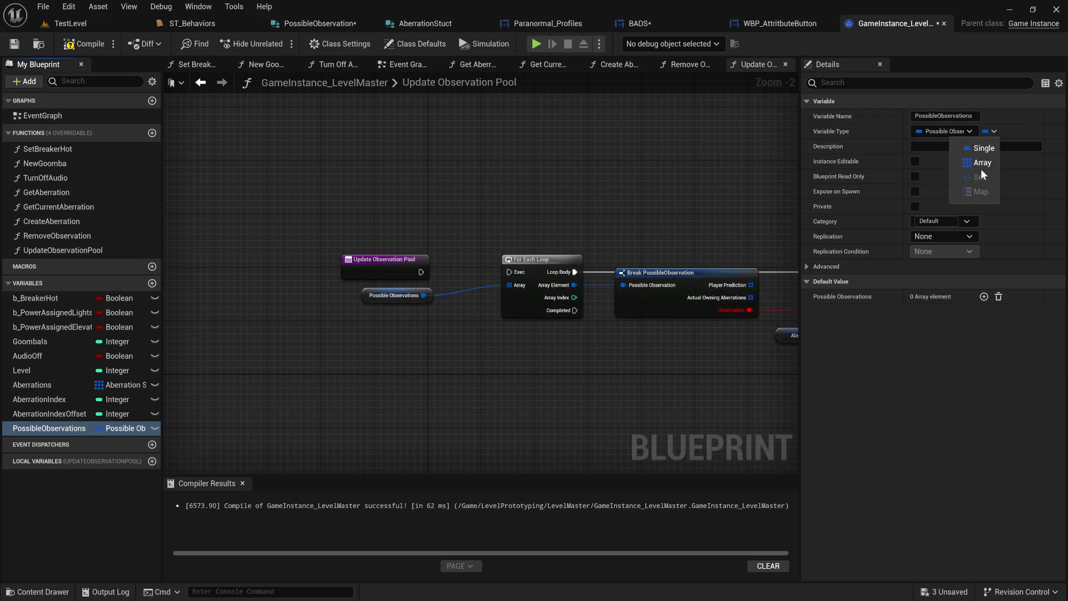
click(598, 199)
scroll(440, 192, down, 2)
scroll(439, 191, up, 2)
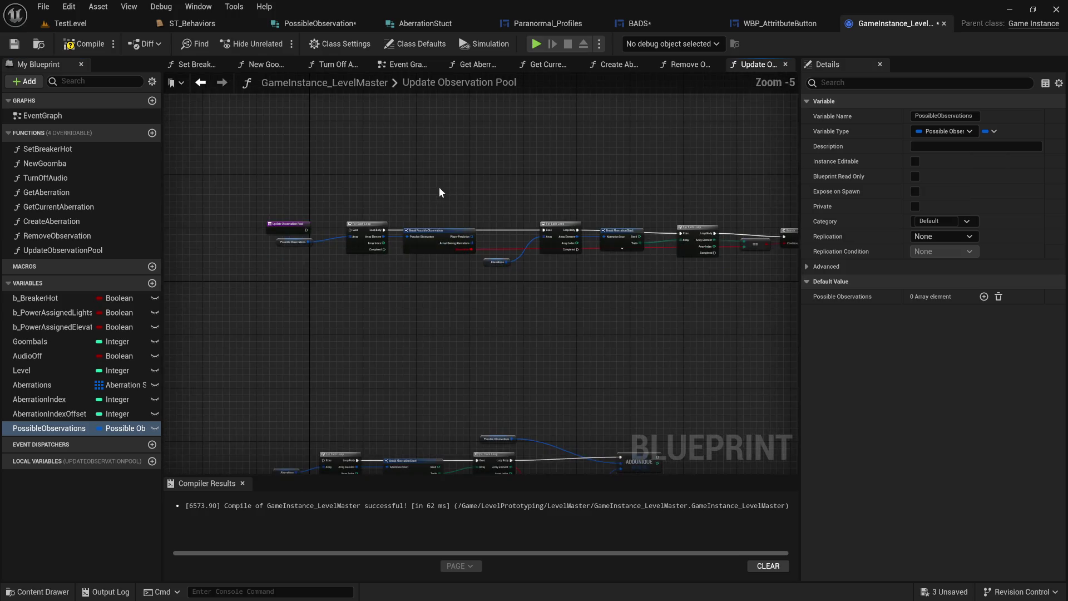
scroll(313, 232, up, 1)
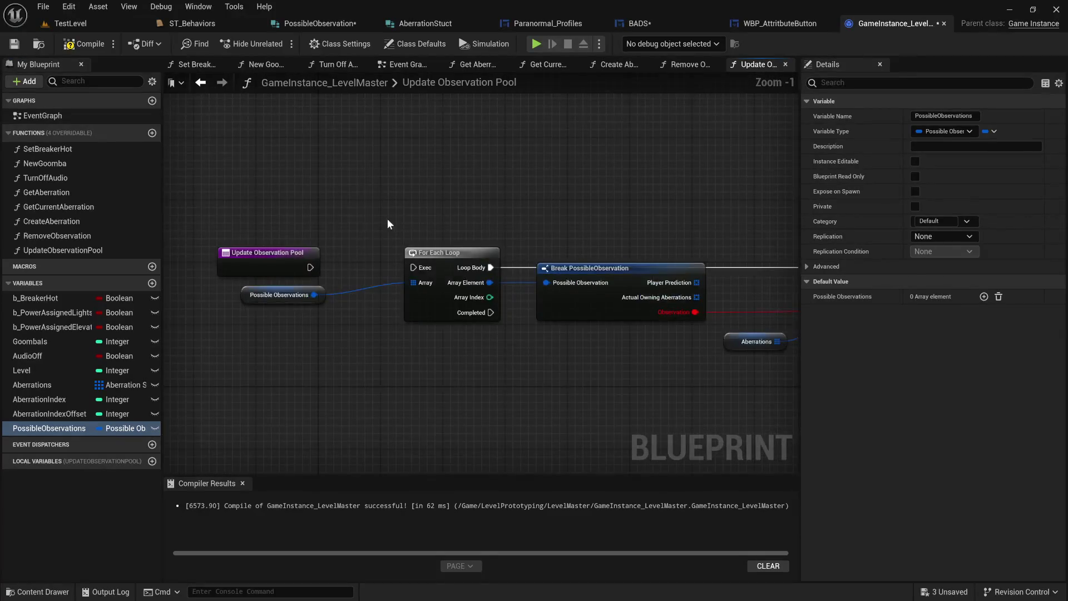
scroll(385, 223, down, 2)
scroll(489, 166, down, 2)
drag(489, 231, 325, 325)
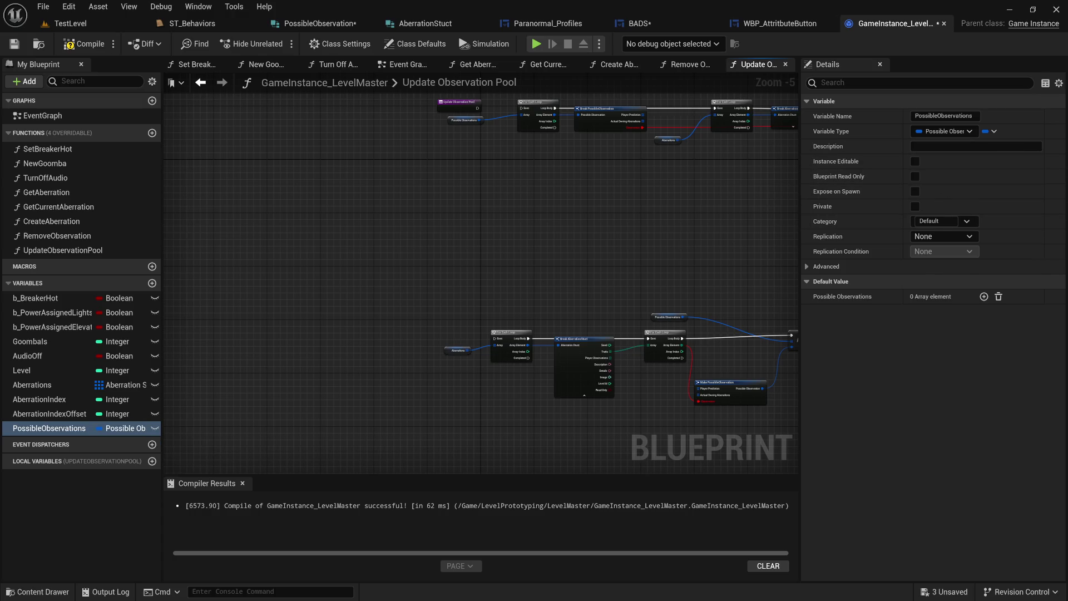
key(alt+Tab)
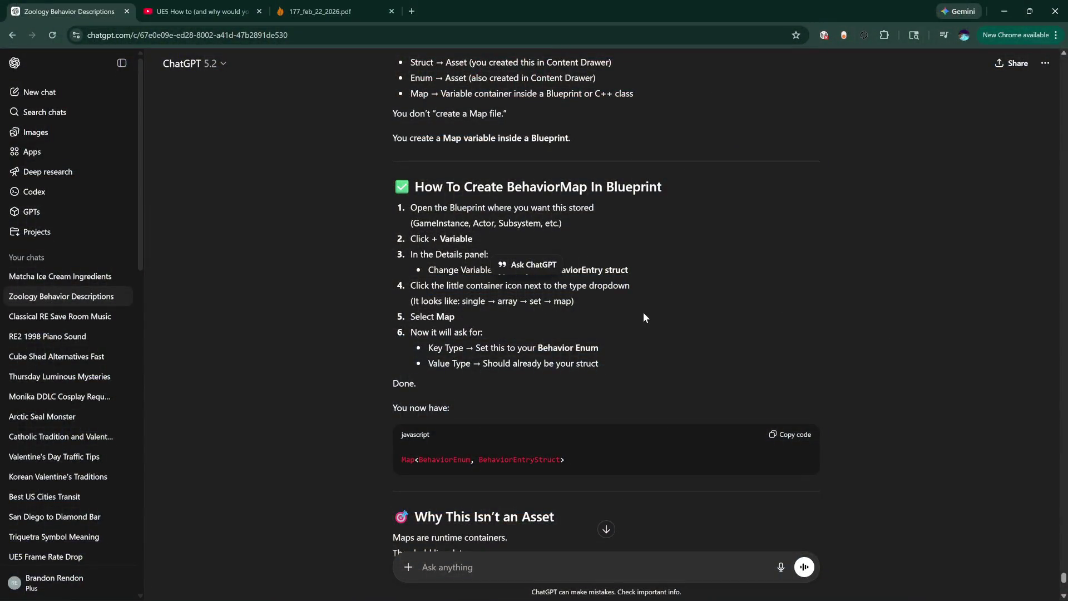
scroll(643, 312, down, 1)
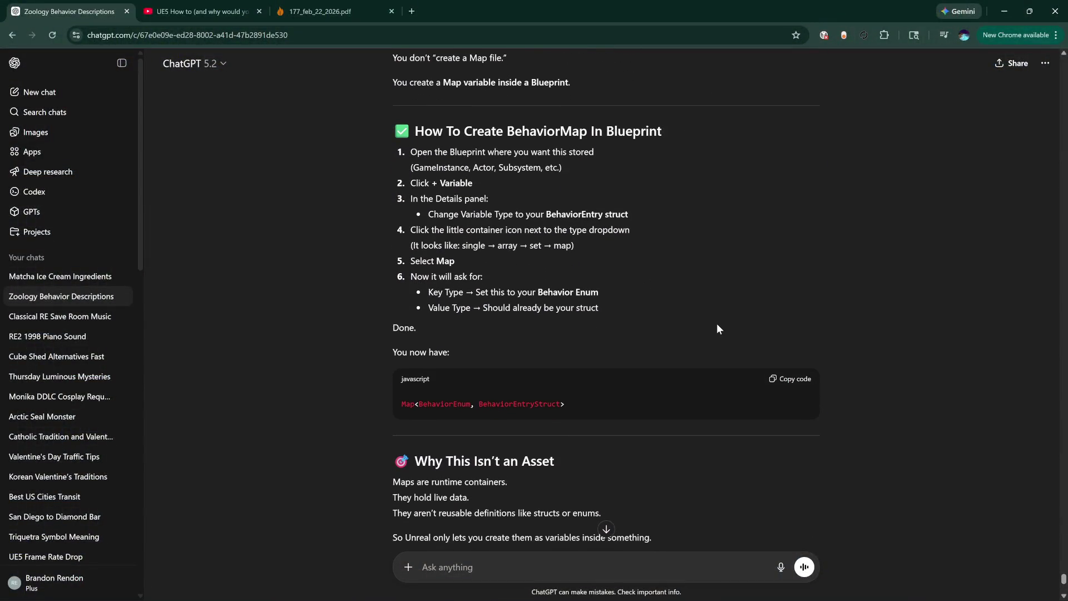
scroll(717, 323, down, 4)
scroll(730, 336, down, 1)
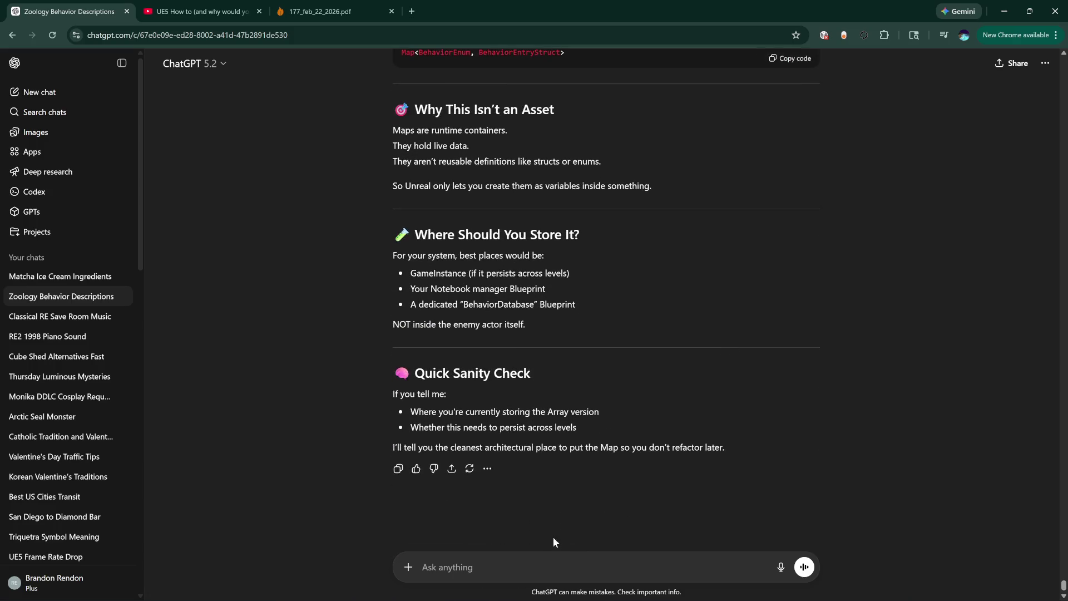
text(map)
text( and set are hra)
Remove a mistyped word from the follow-up message draft
key(BackSpace)
key(BackSpace)
key(BackSpace)
text(grayed out)
Send the 'map and set are grayed out' question, read the reply, and return to Unreal
key(Return)
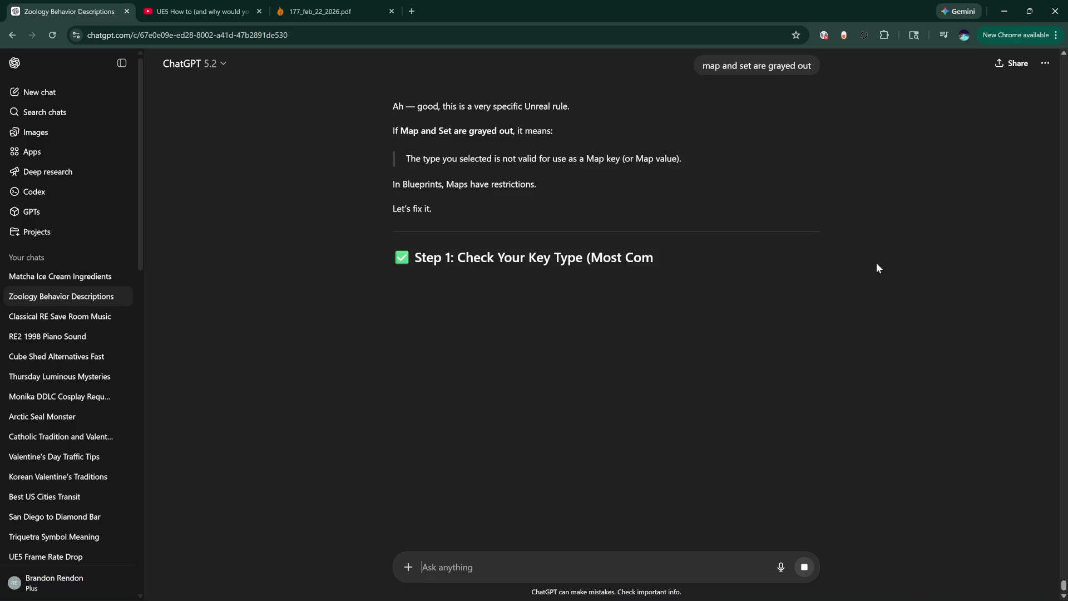
key(alt+Tab)
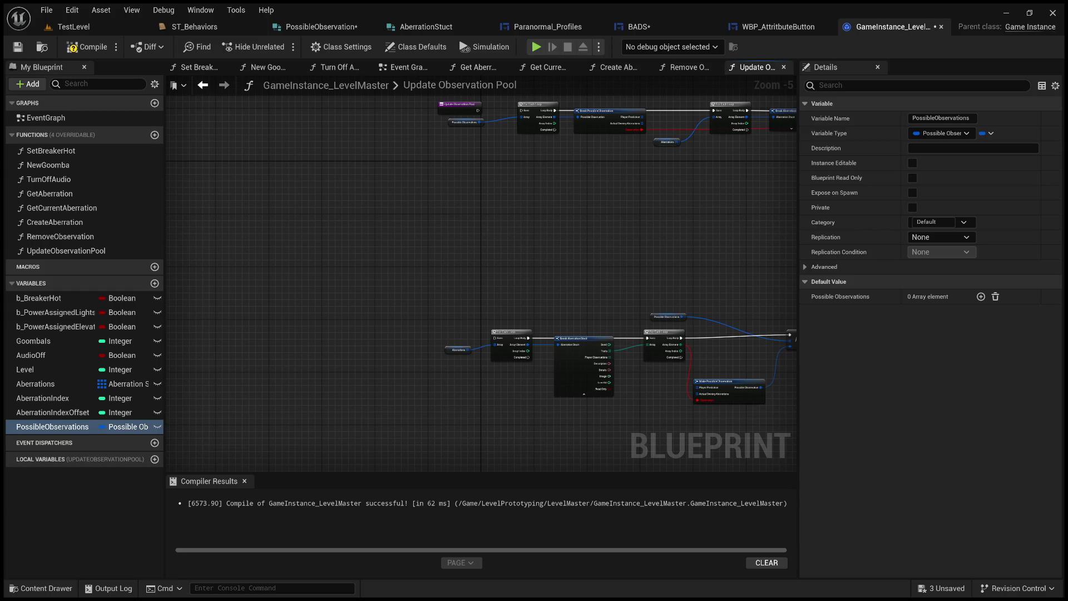
key(alt+Tab)
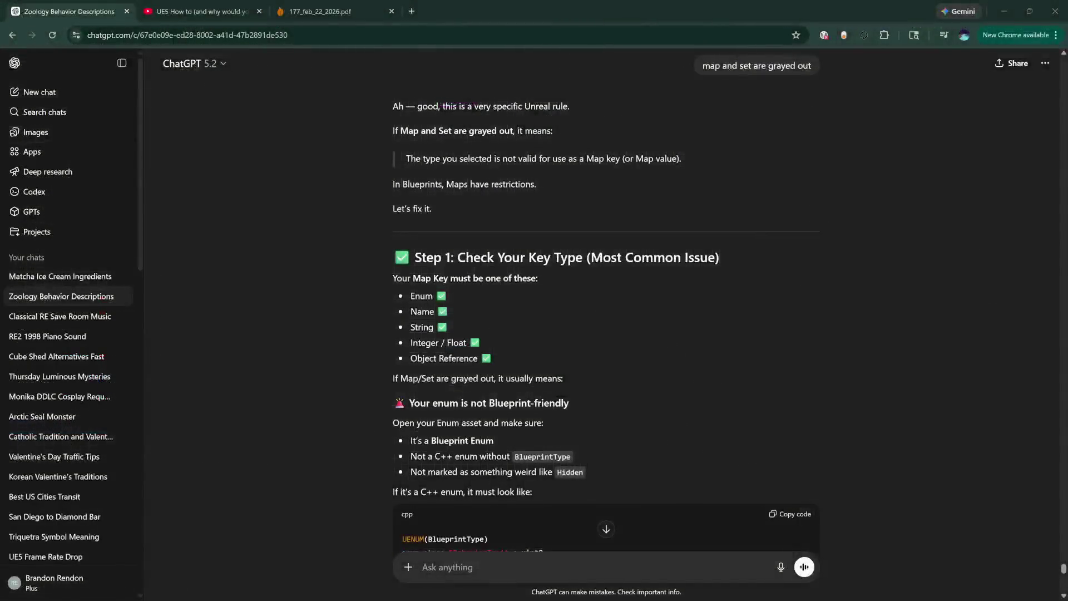
key(alt+Tab)
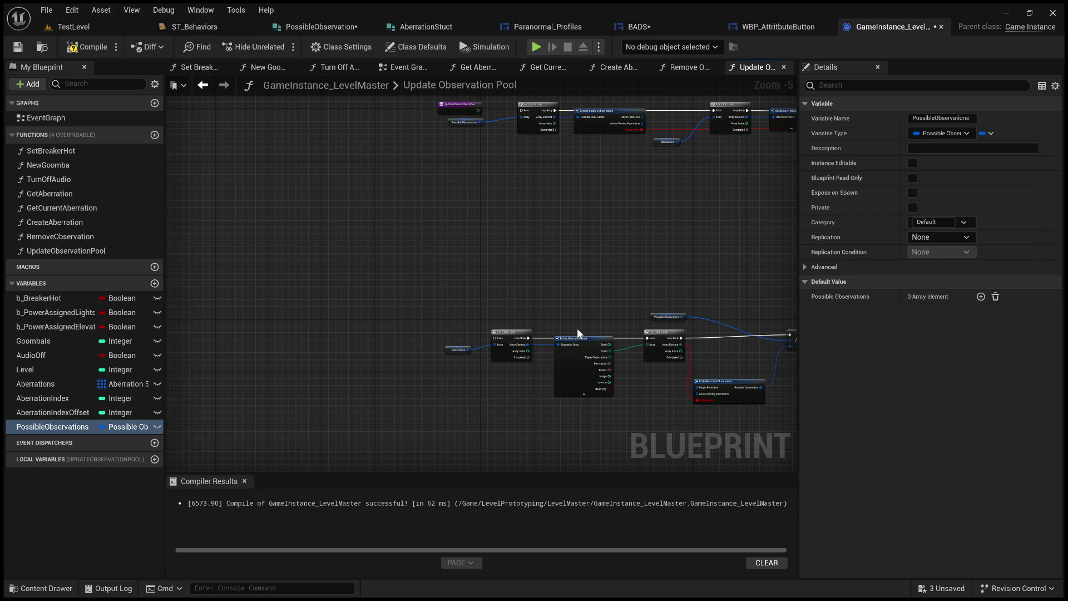
Give PossibleObservations an EHunterTrait map type with one default element and compile, which fails
key(ctrl+z)
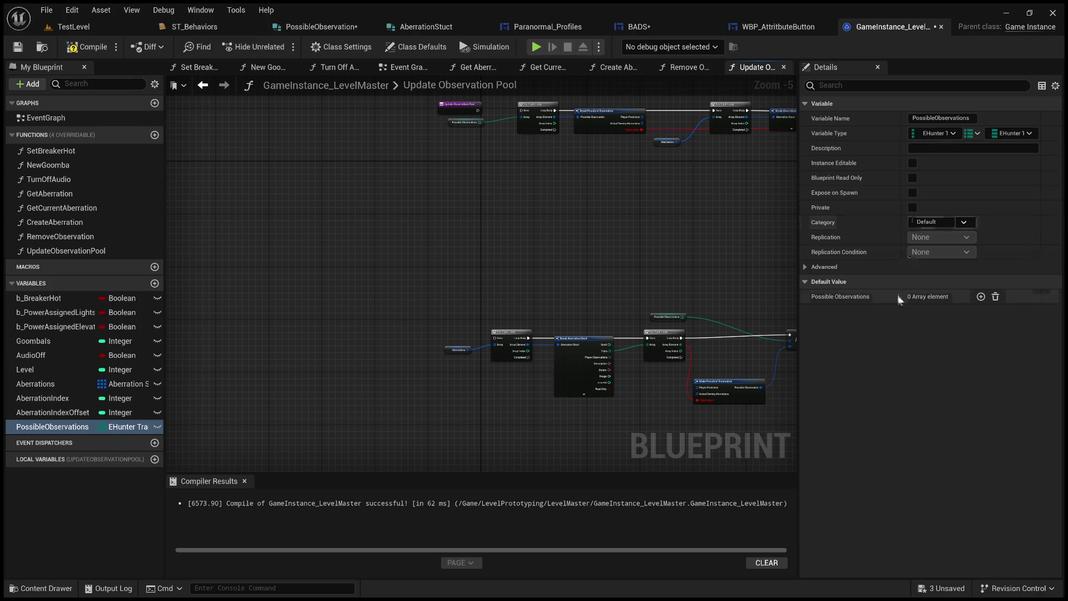
click(982, 296)
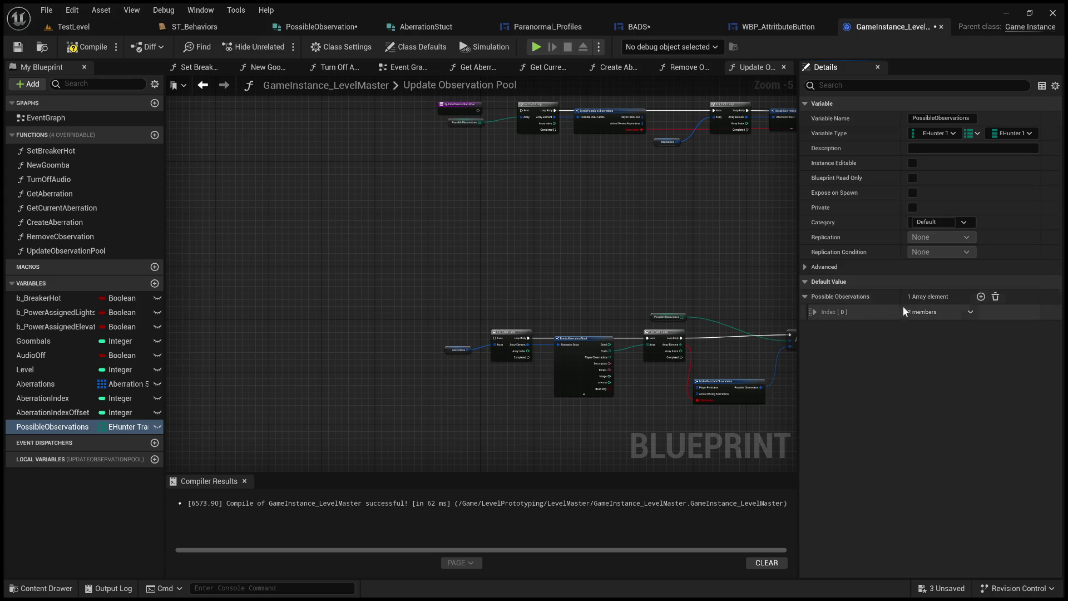
click(814, 313)
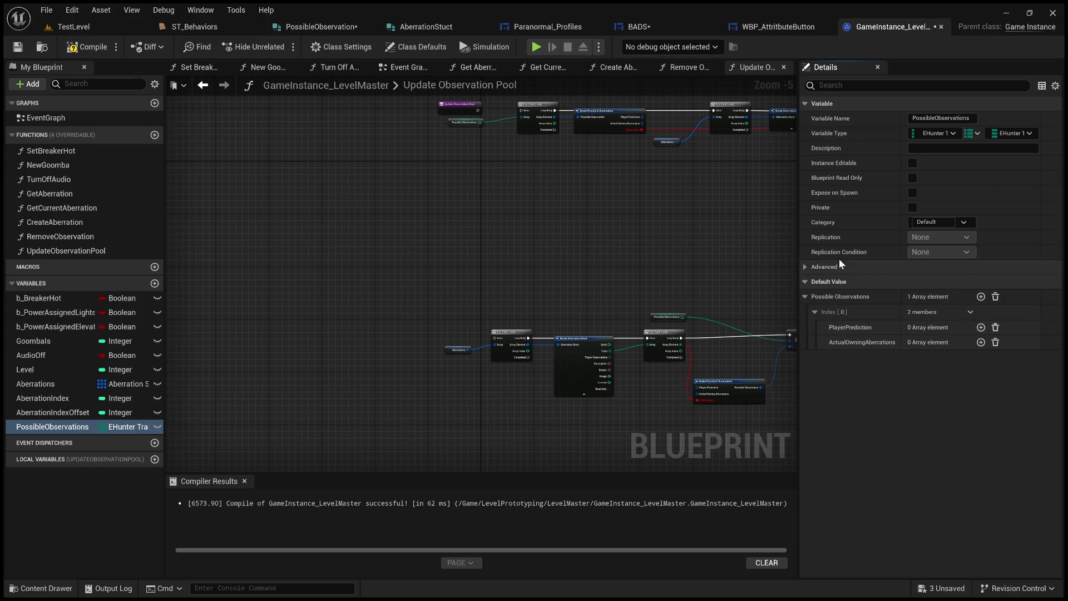
click(90, 47)
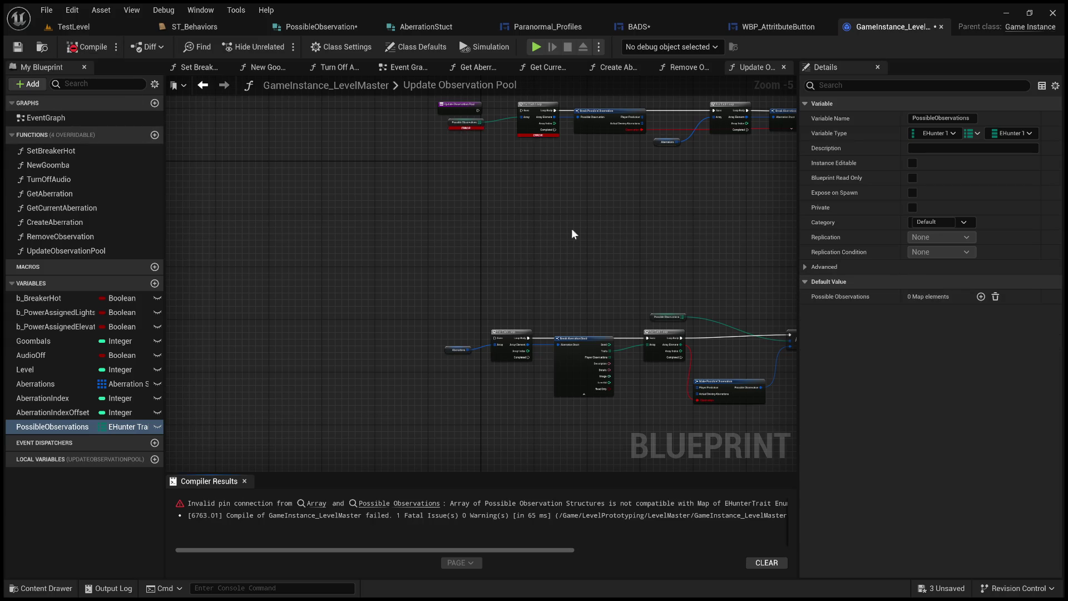
Delete every node of the Update Observation Pool body and recompile successfully
drag(562, 217, 458, 321)
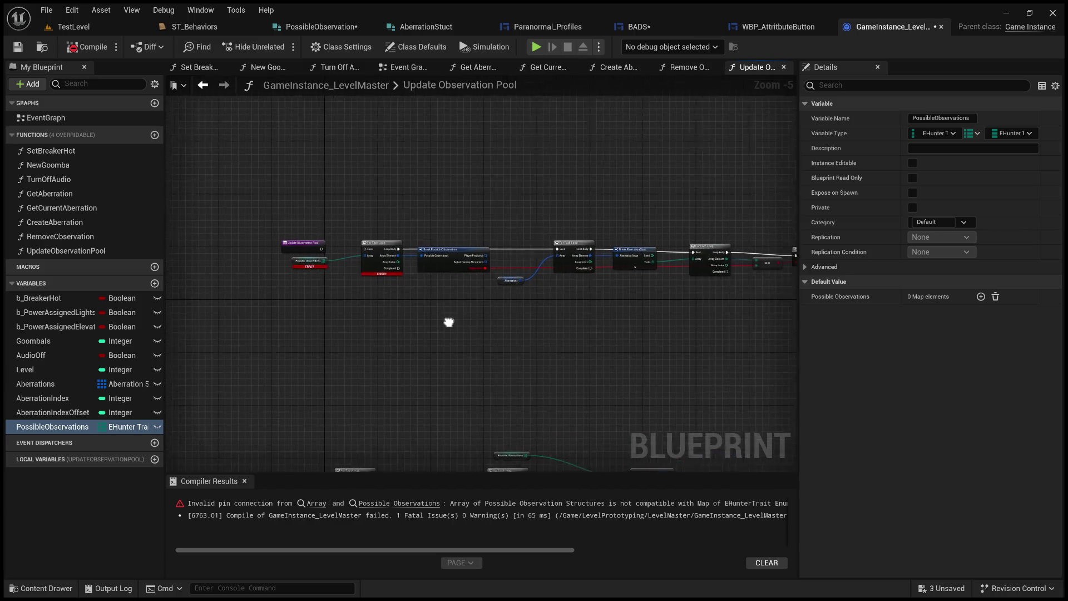
scroll(550, 291, down, 1)
drag(747, 339, 367, 288)
key(Delete)
scroll(460, 302, up, 3)
mouse_move(534, 121)
mouse_down()
mouse_move(677, 339)
mouse_move(486, 219)
mouse_up()
key(Delete)
scroll(390, 220, down, 4)
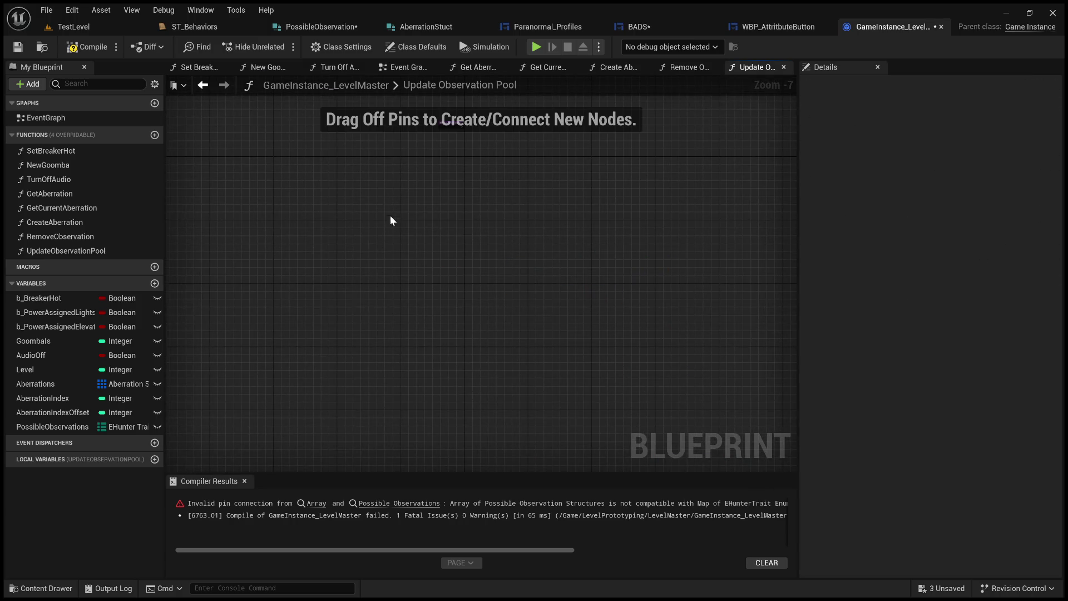
click(86, 50)
scroll(456, 325, up, 6)
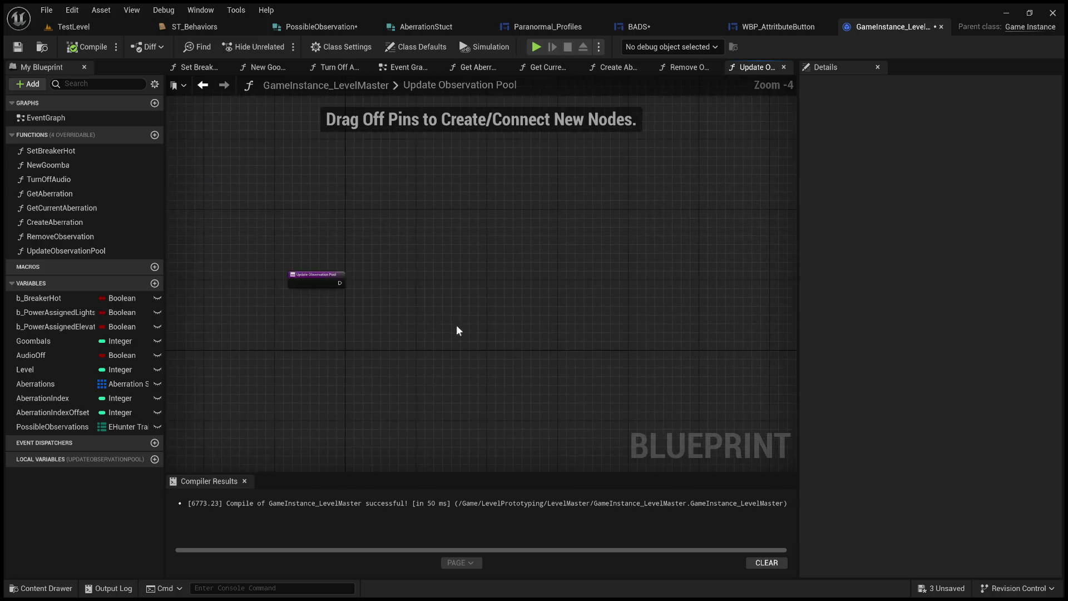
Add then remove a default map entry on PossibleObservations and recompile
click(40, 427)
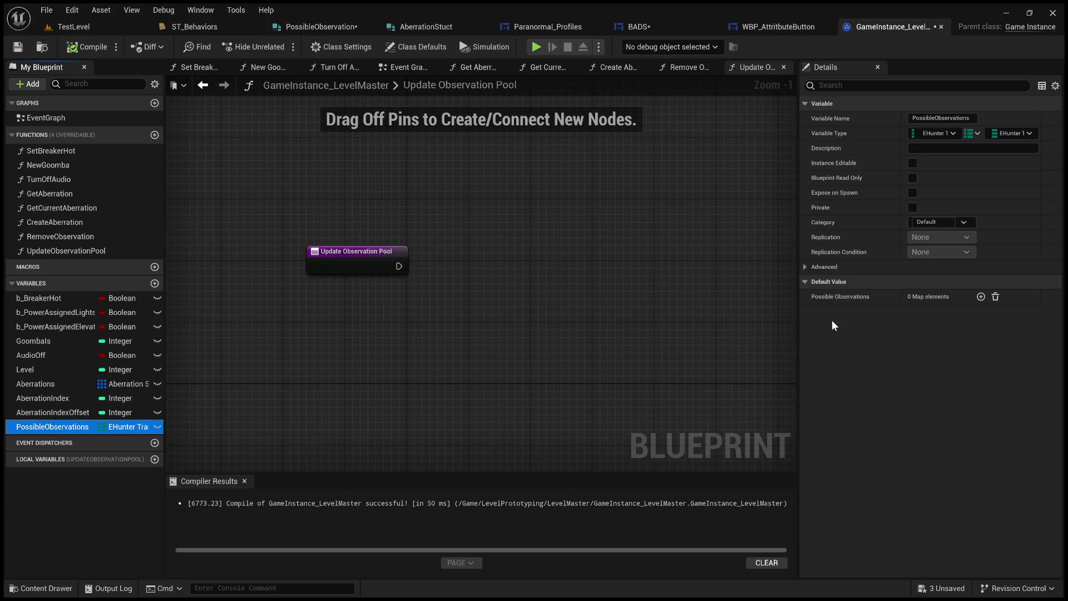
click(980, 296)
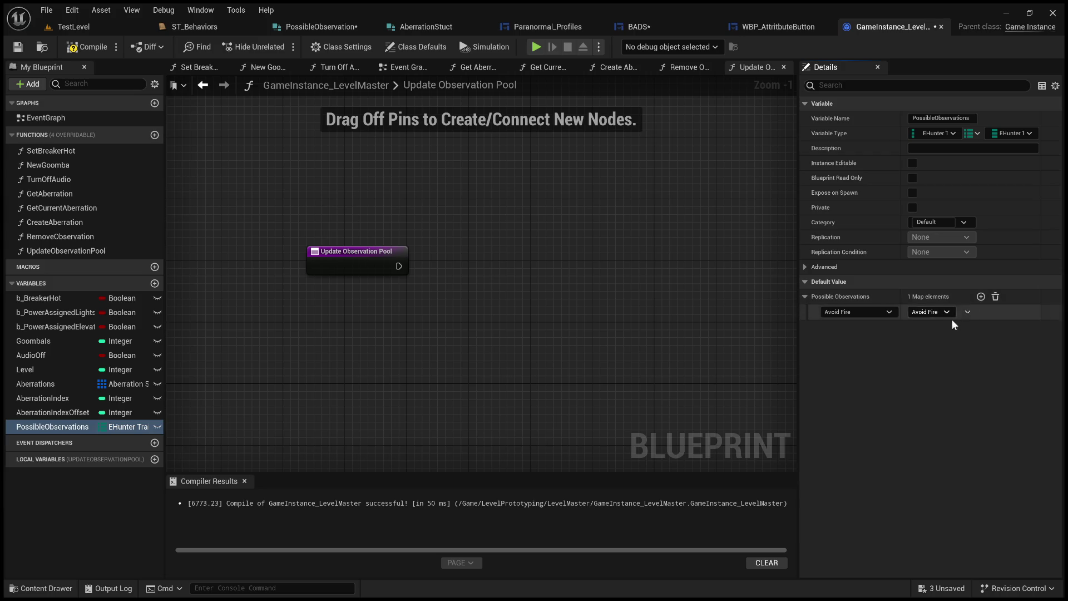
click(995, 296)
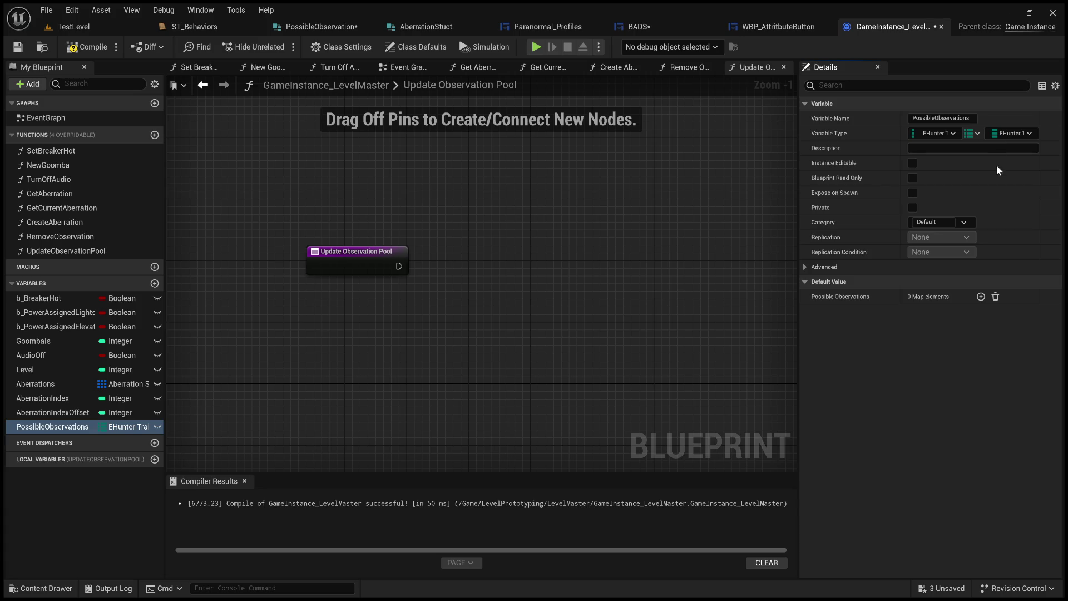
click(84, 47)
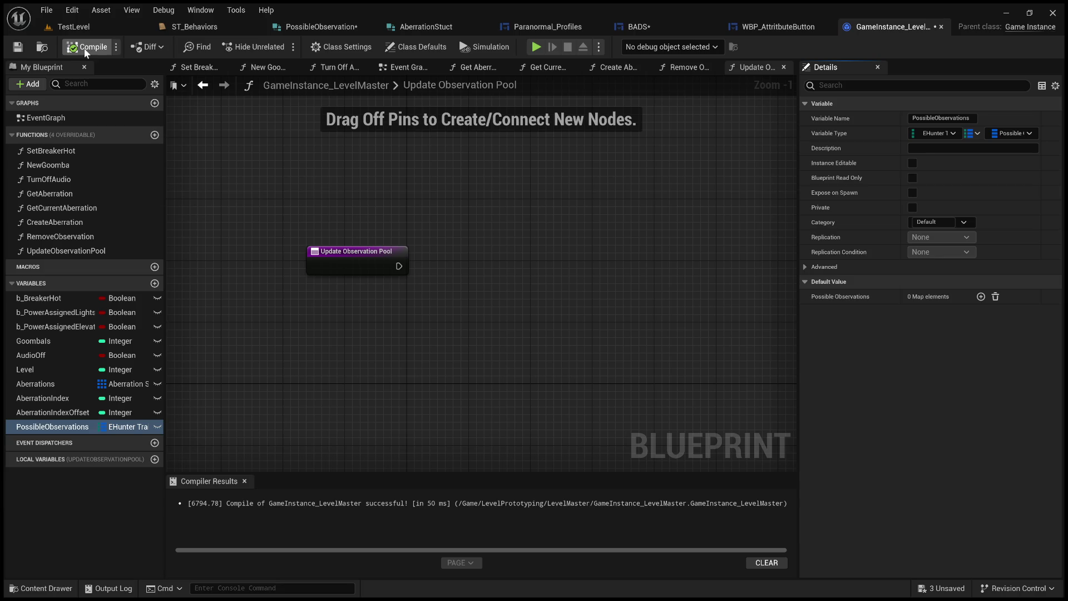
Add an Avoid Fire default entry, inspect its members, then clear the defaults again
click(981, 296)
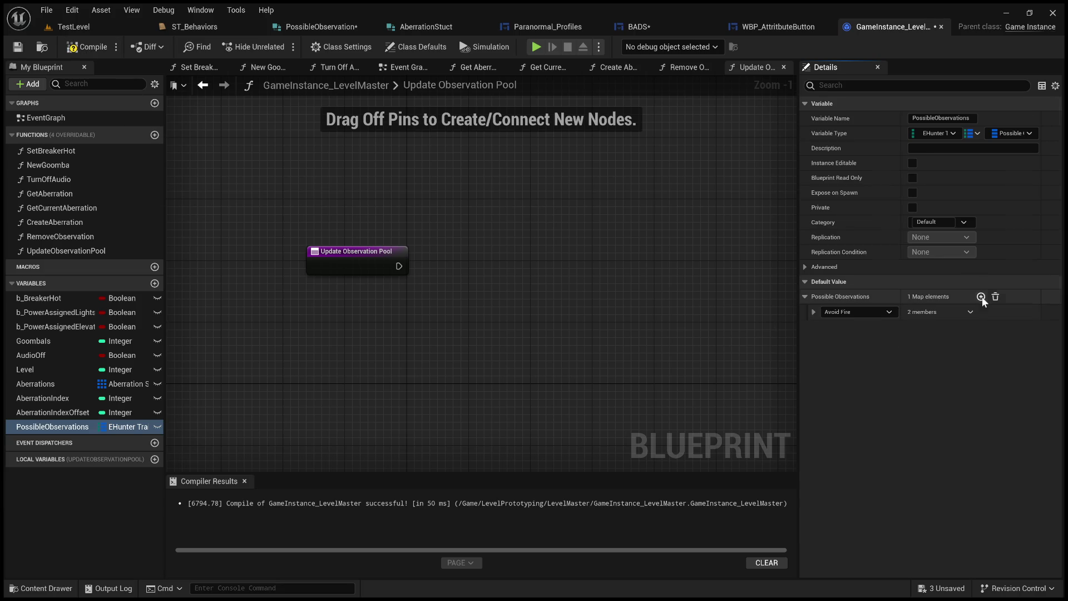
click(813, 312)
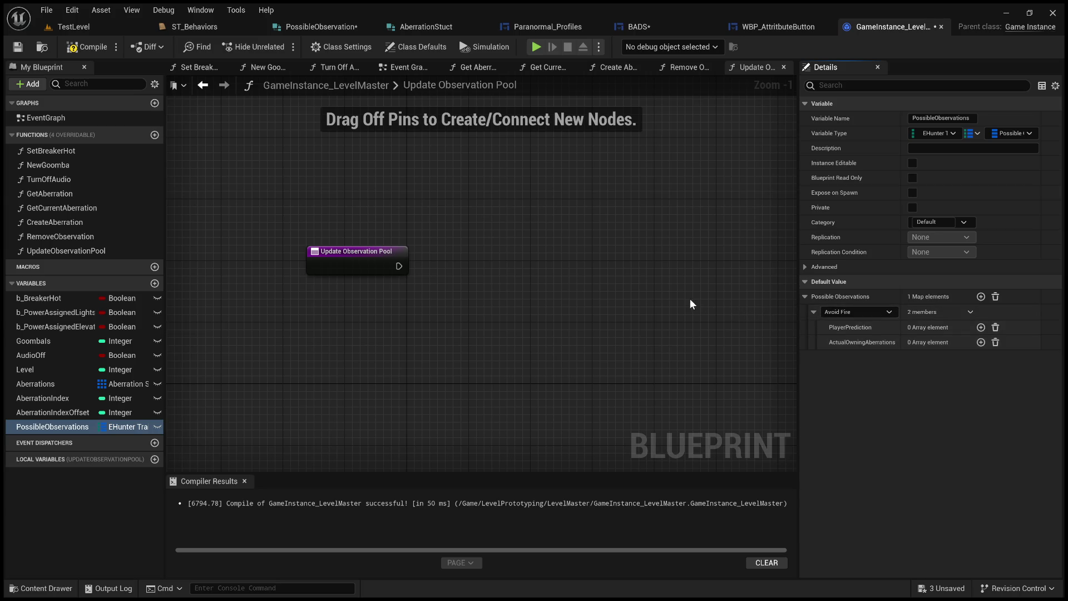
click(994, 296)
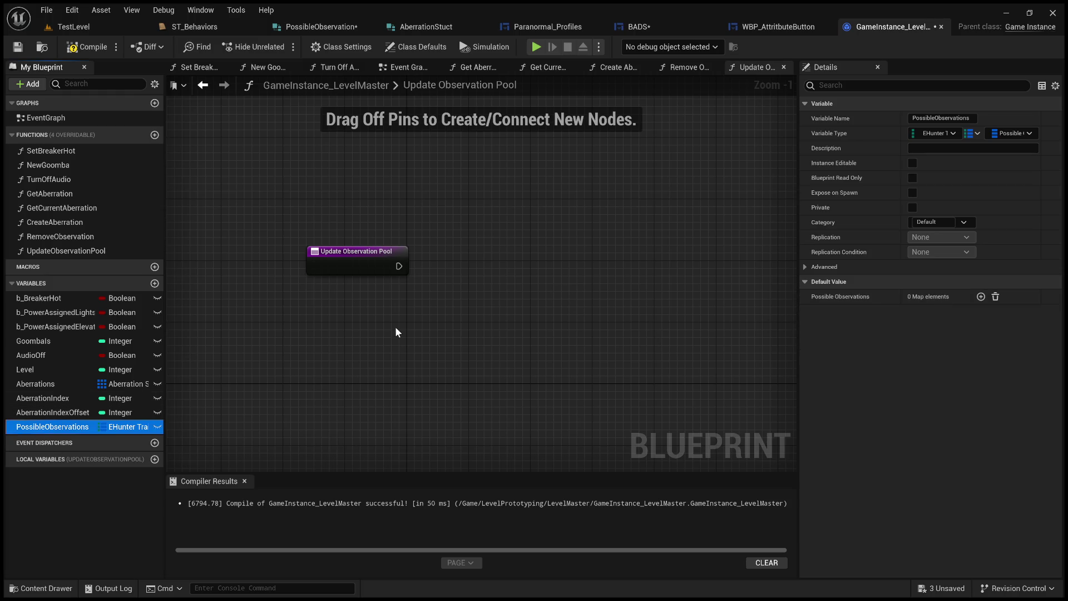
Place Possible Observations and Aberrations getters and run a For Each Loop over Aberrations from the entry
drag(51, 426, 427, 346)
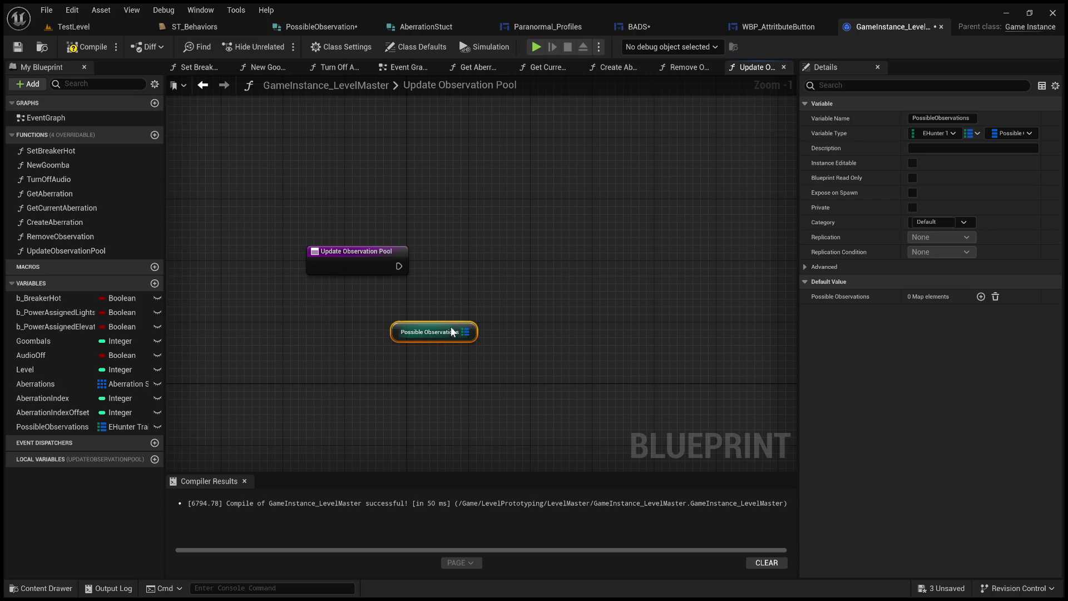
click(35, 384)
mouse_move(439, 259)
mouse_down()
mouse_move(471, 283)
mouse_move(589, 259)
mouse_up()
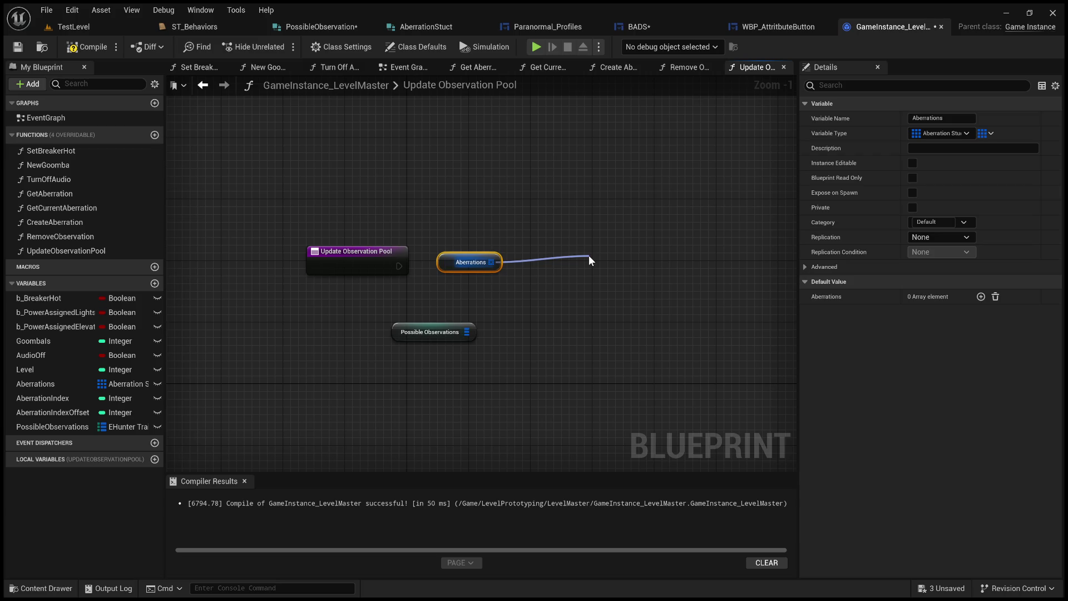
key(f)
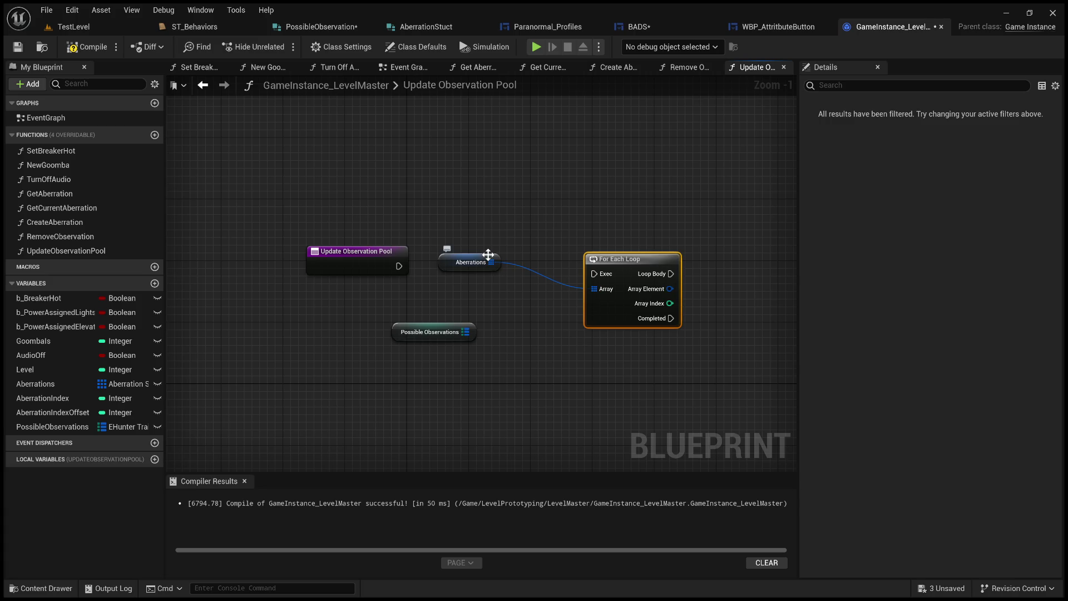
drag(470, 261, 355, 308)
mouse_move(399, 265)
mouse_down()
mouse_move(567, 294)
mouse_move(593, 274)
mouse_move(487, 252)
mouse_up()
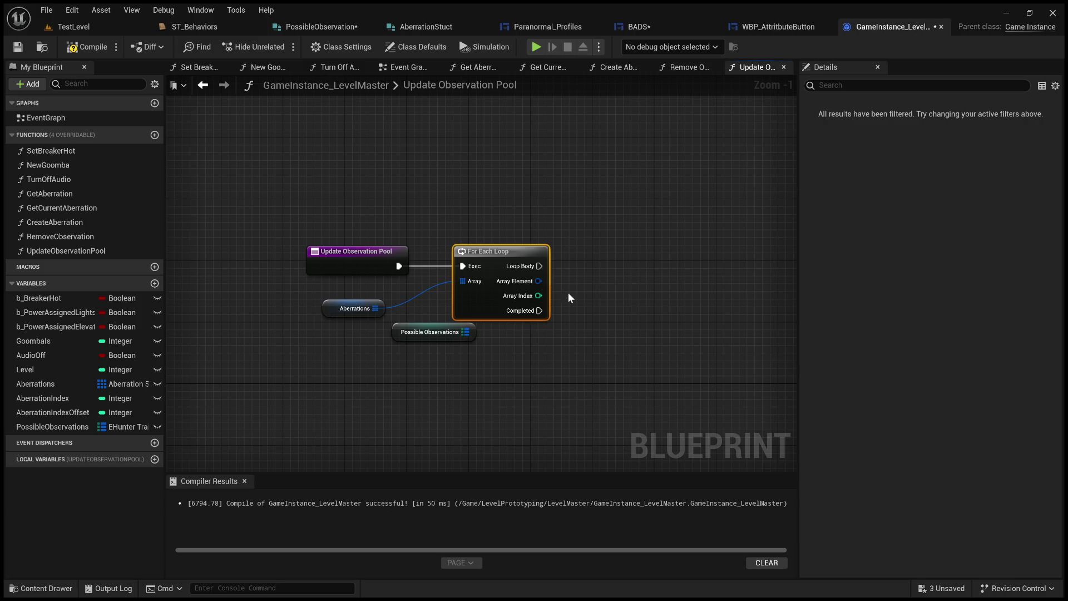
Break each AberrationStuct and loop over its Traits from the outer Loop Body
drag(539, 281, 659, 289)
click(710, 392)
drag(711, 394, 590, 374)
drag(615, 301, 666, 287)
click(667, 287)
drag(684, 283, 726, 232)
drag(418, 248, 697, 248)
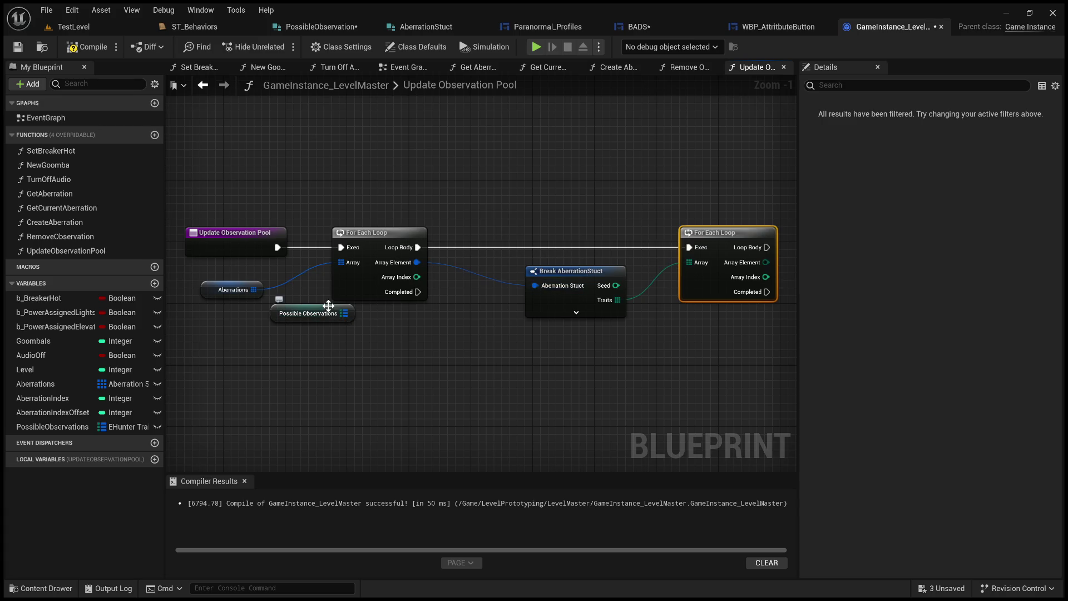
Check whether Possible Observations Contains each trait from the inner loop
drag(324, 315, 635, 392)
right_click(635, 392)
drag(389, 442, 606, 366)
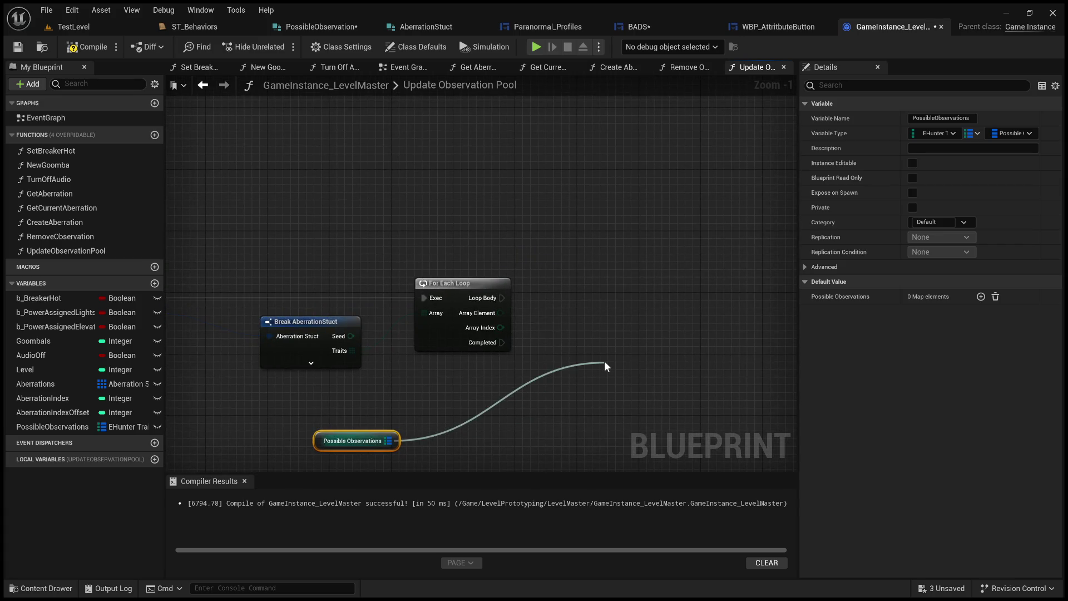
click(641, 435)
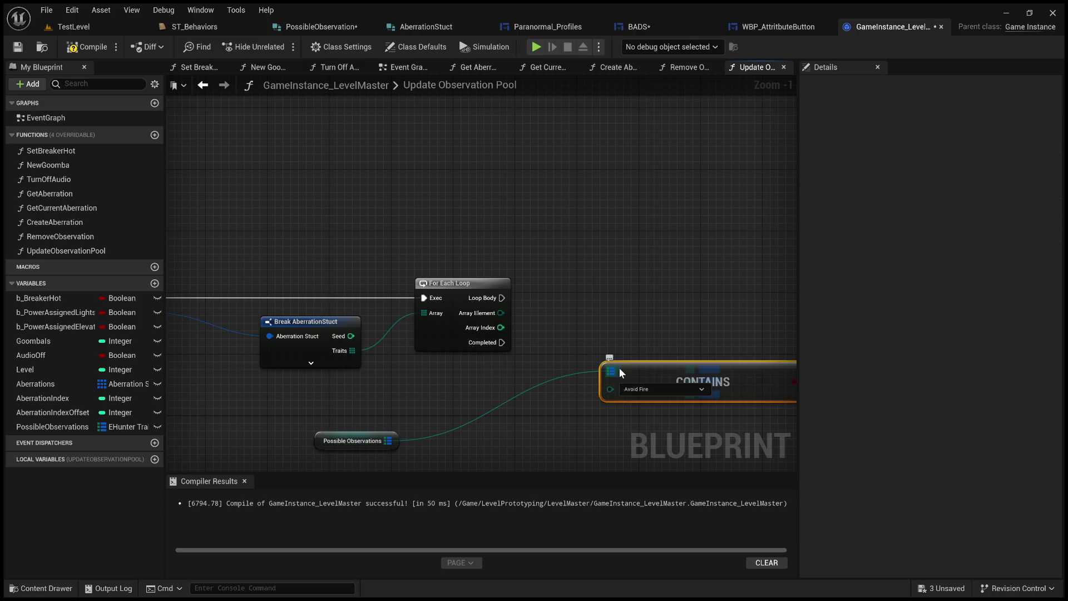
drag(650, 389, 619, 333)
drag(501, 312, 612, 335)
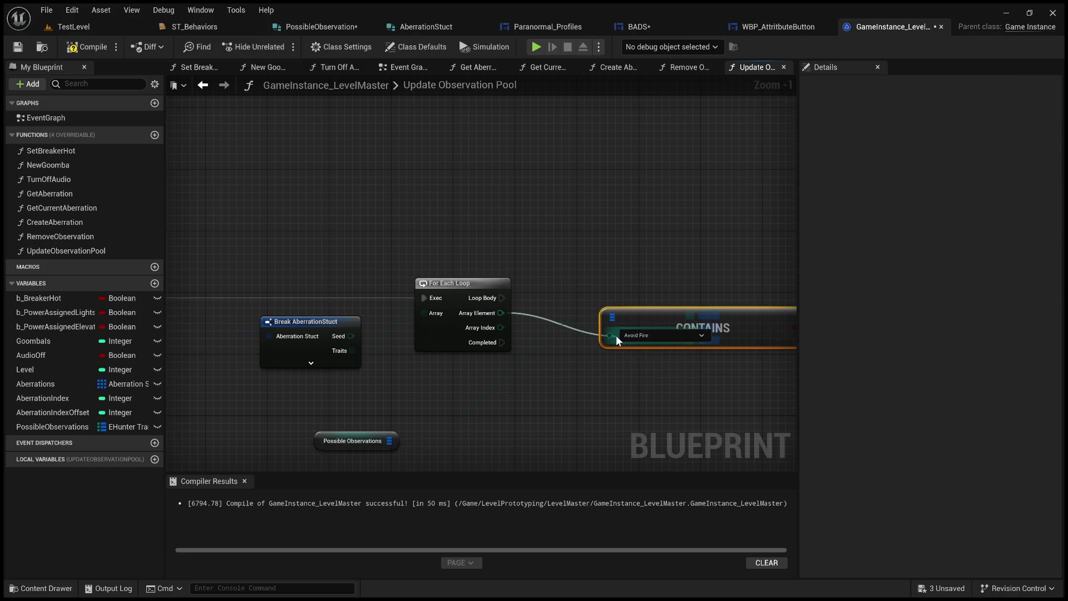
mouse_move(371, 440)
mouse_down()
mouse_move(503, 255)
mouse_move(496, 263)
mouse_up()
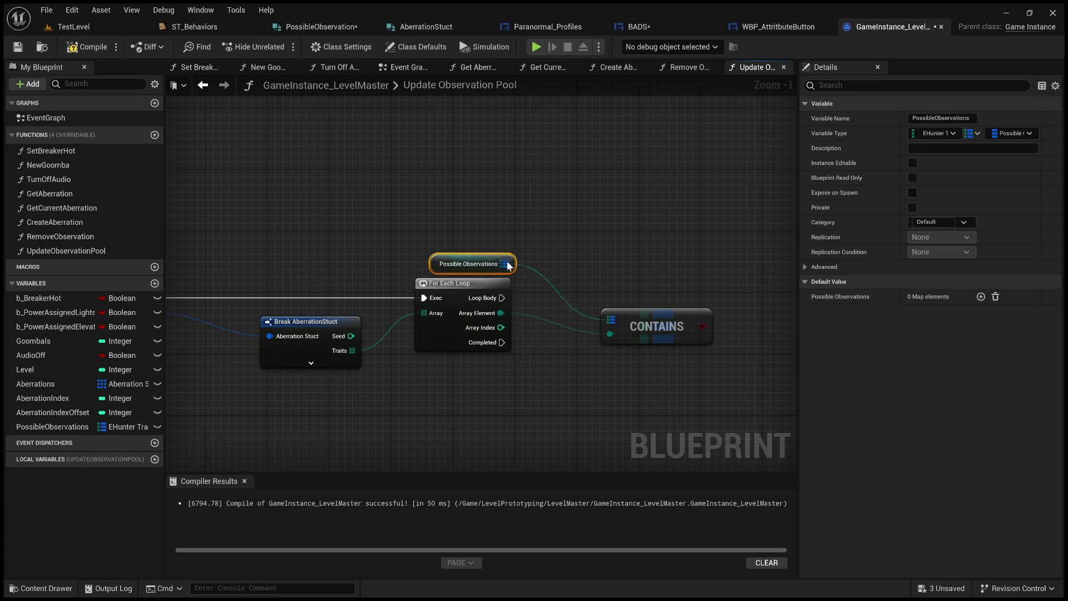
Add a Branch on the Contains result, run from the inner Loop Body
drag(702, 326, 760, 284)
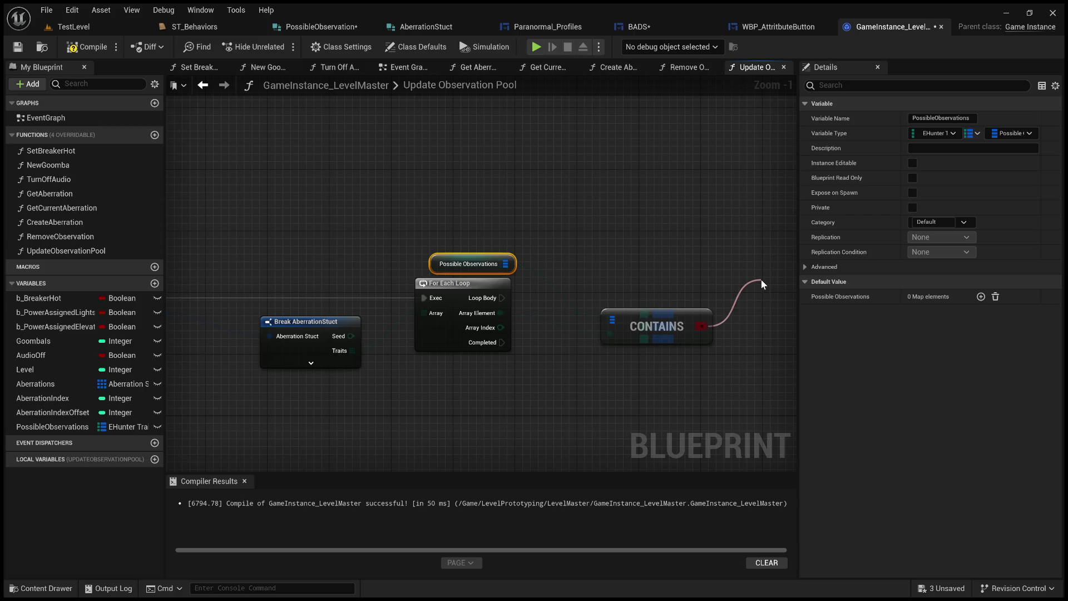
drag(760, 283, 813, 347)
key(b)
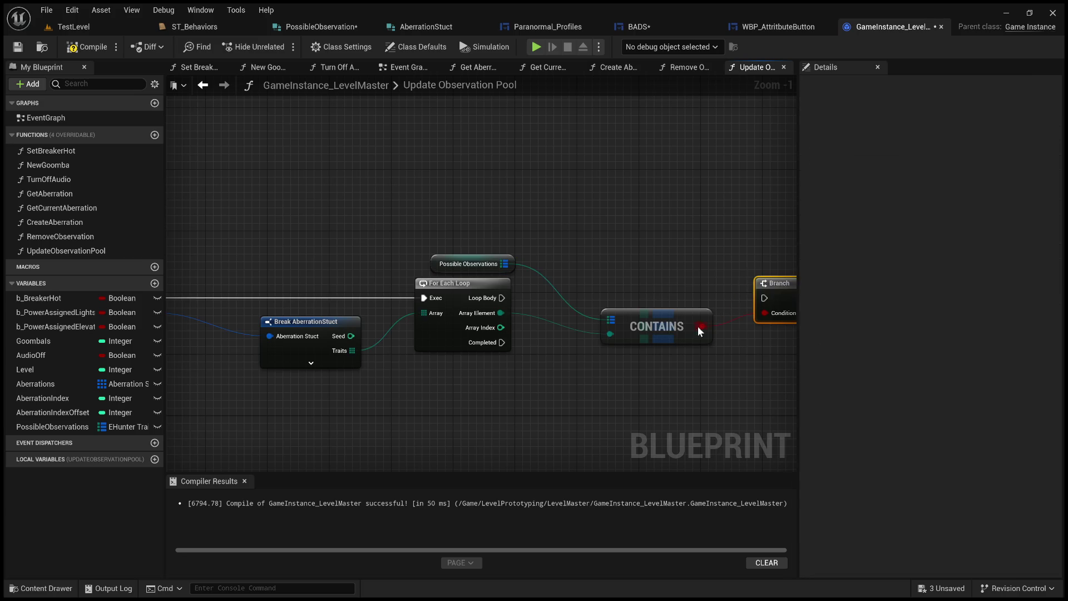
drag(718, 332, 515, 302)
drag(355, 322, 619, 322)
drag(536, 282, 683, 227)
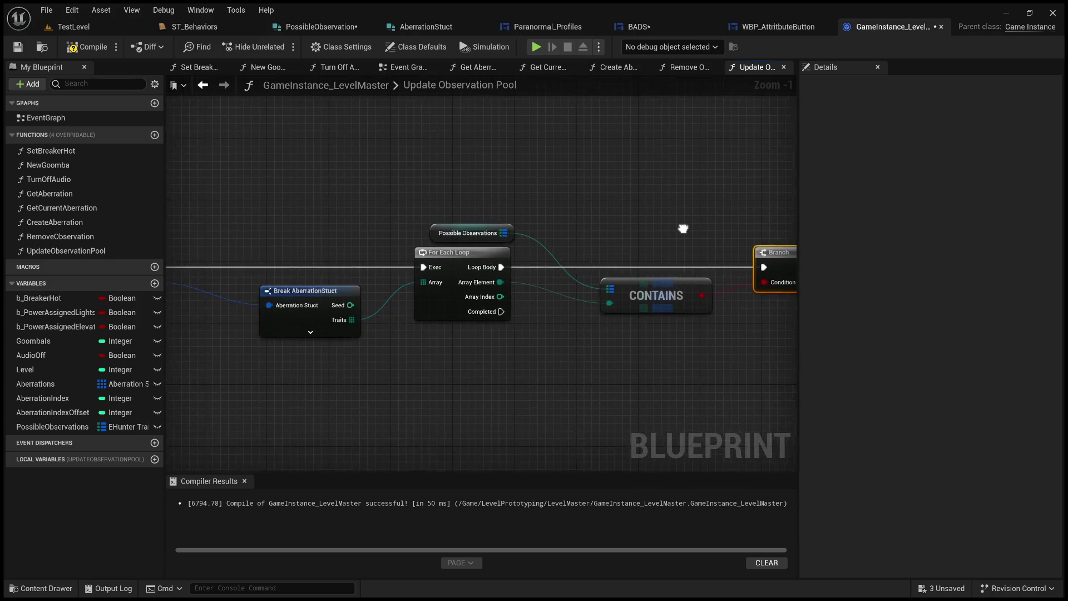
drag(506, 232, 678, 211)
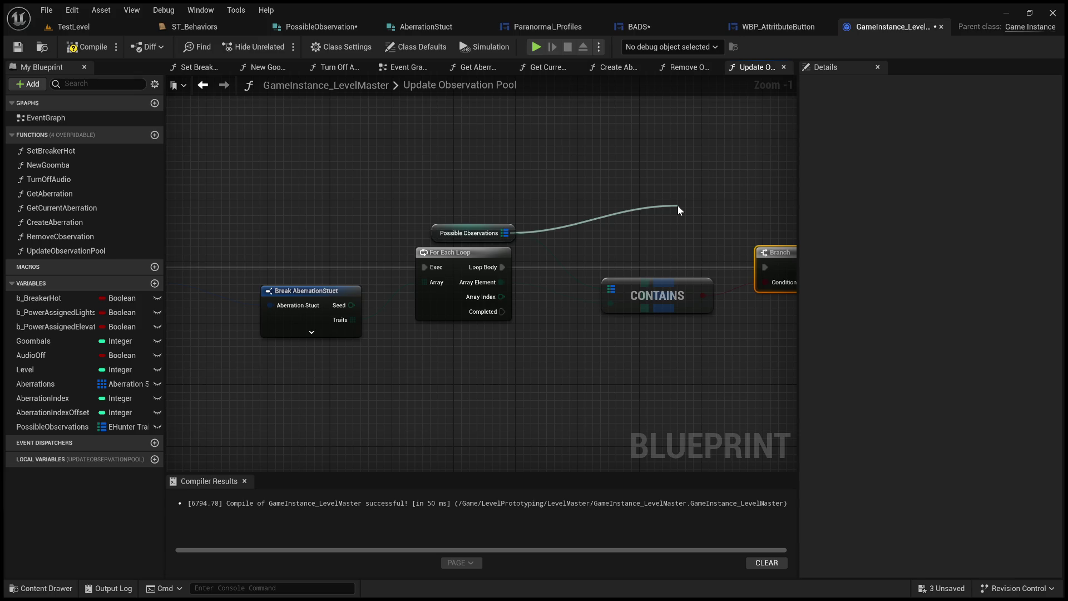
drag(677, 189, 677, 189)
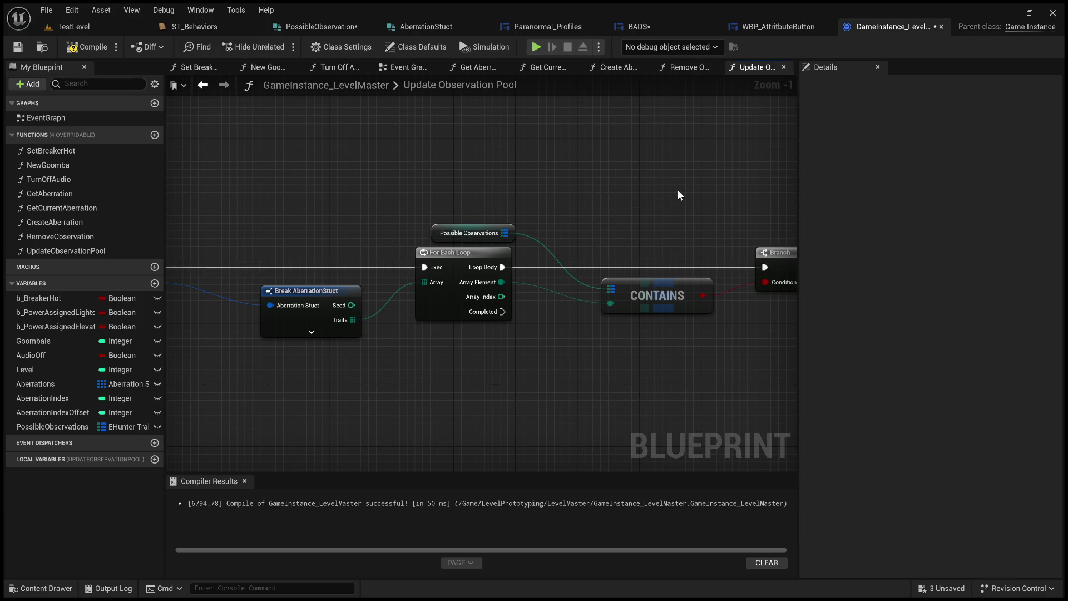
Place a Map Find node fed by Possible Observations beside the Contains check
drag(629, 242, 559, 246)
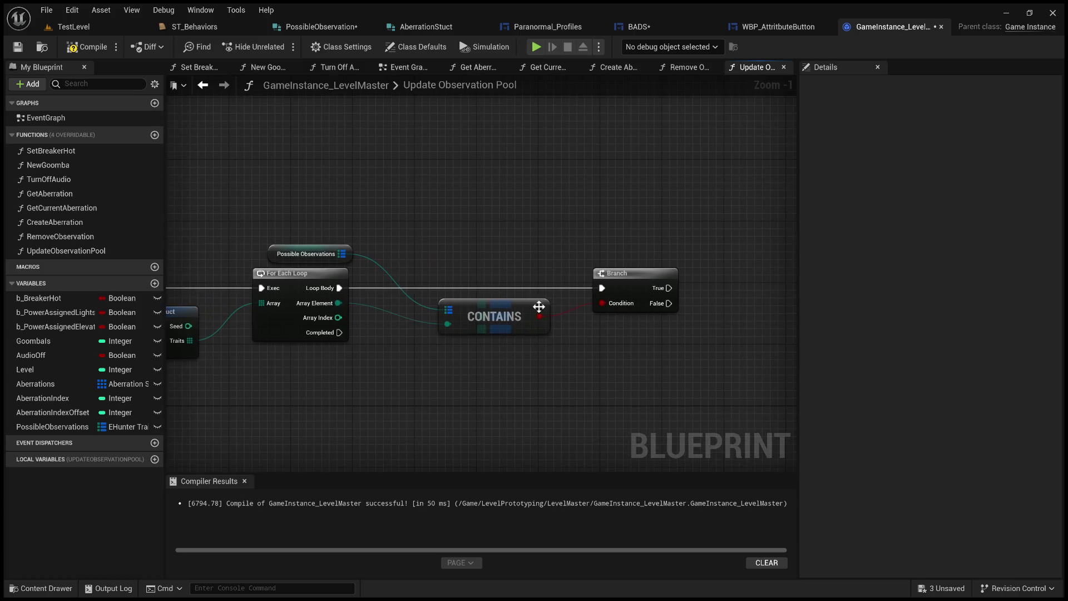
click(519, 316)
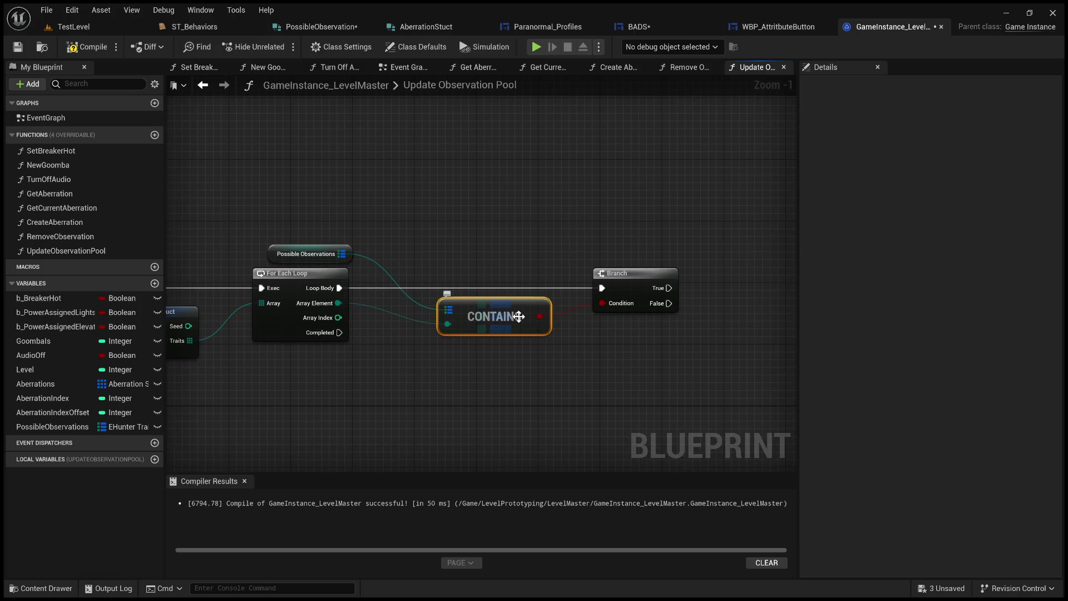
drag(342, 253, 468, 229)
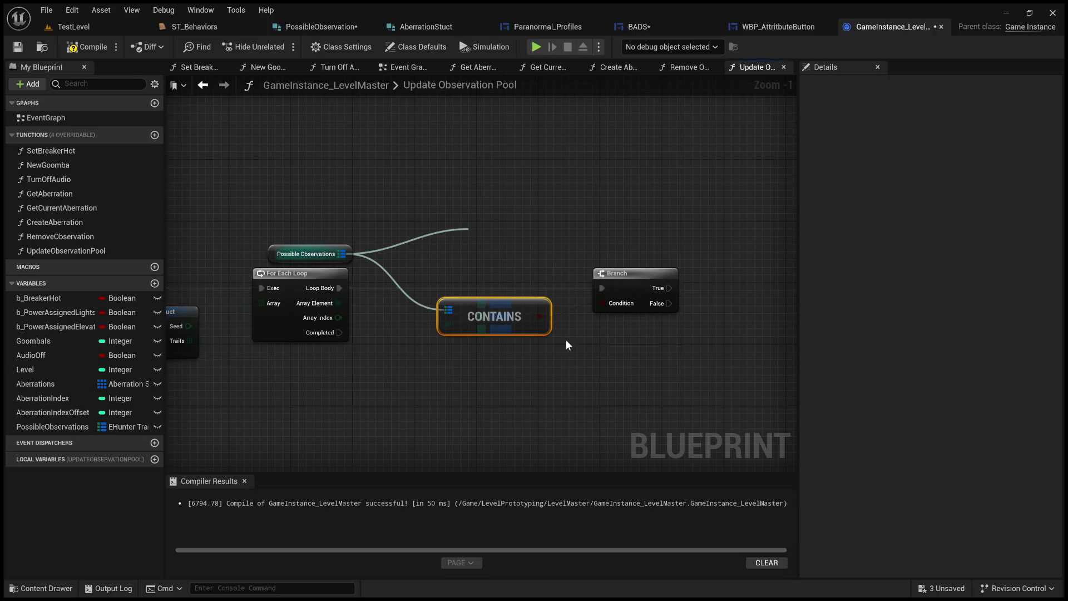
key(ctrl+v)
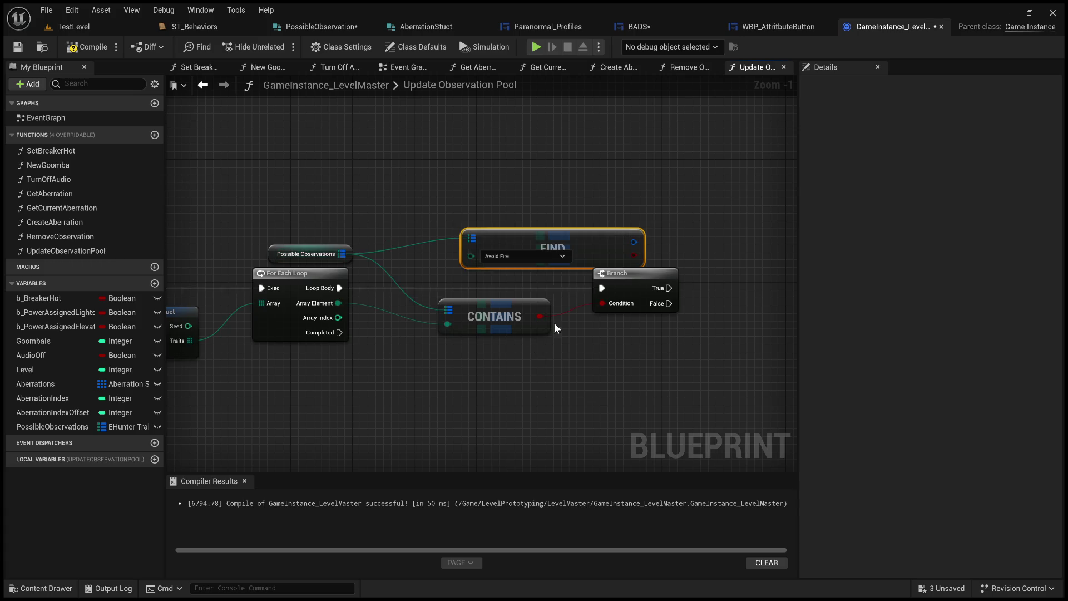
Key the Find node by the trait Array Element and position it above the Contains node
drag(551, 239, 708, 251)
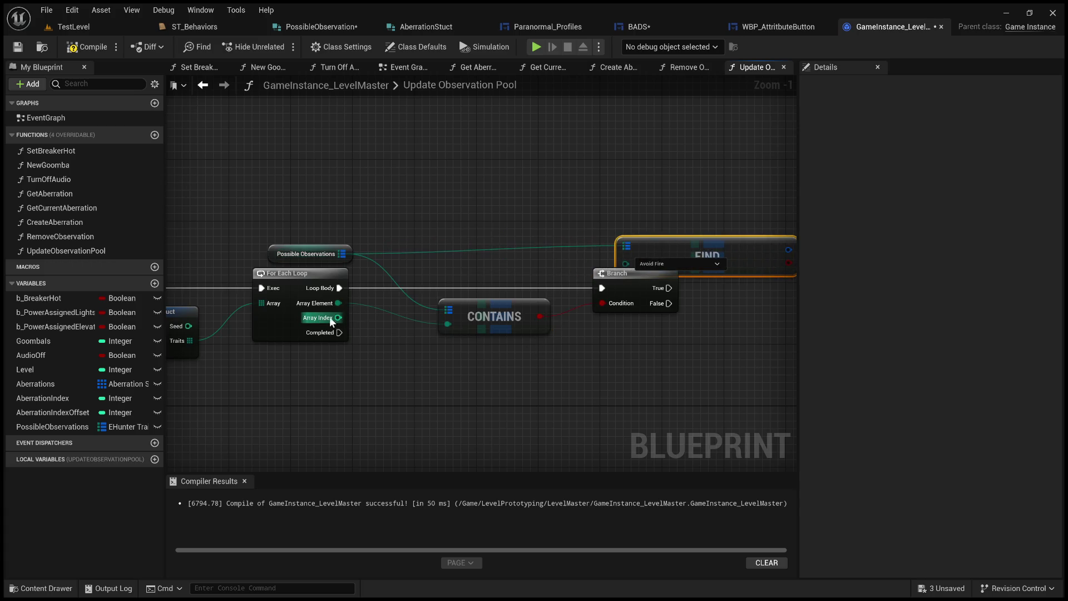
mouse_move(284, 273)
mouse_down()
mouse_move(605, 289)
mouse_move(625, 264)
mouse_up()
key(ctrl+z)
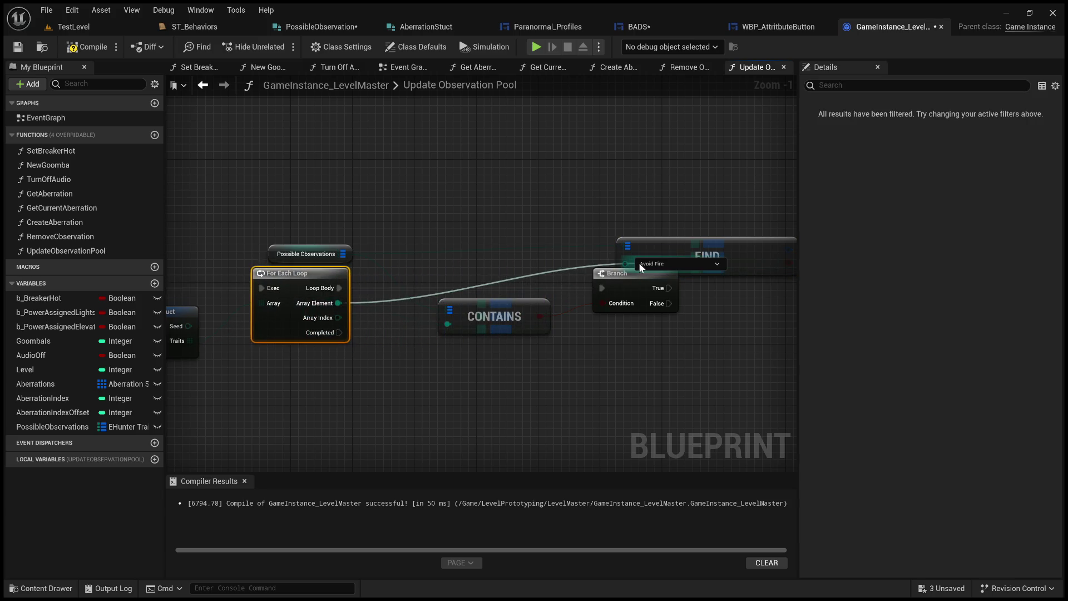
drag(701, 276, 581, 254)
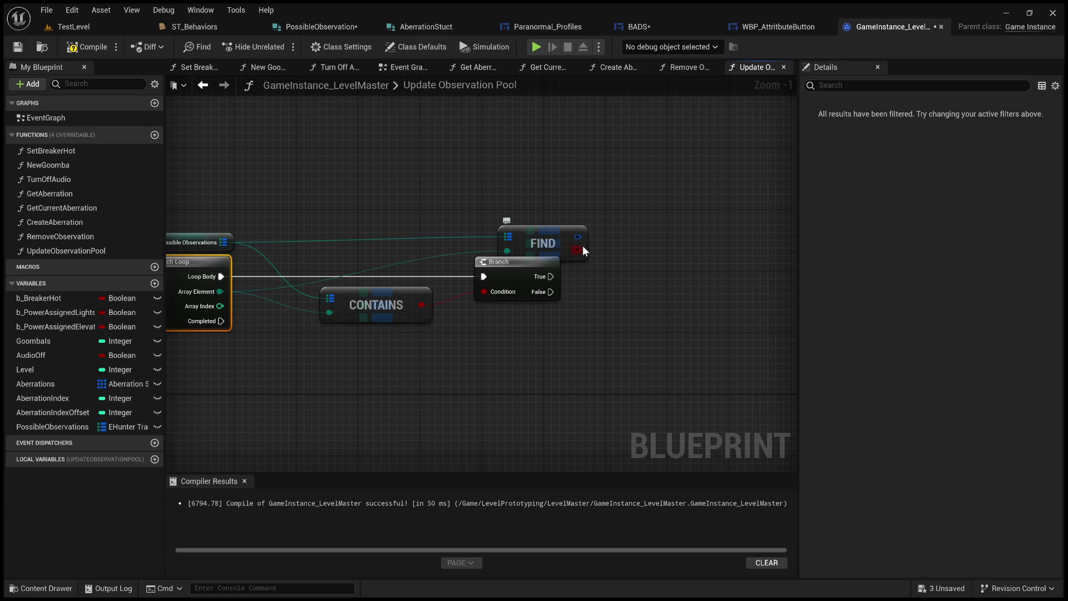
mouse_move(706, 250)
mouse_move(577, 238)
mouse_move(516, 275)
mouse_move(547, 239)
mouse_down()
mouse_move(377, 247)
mouse_move(484, 291)
mouse_up()
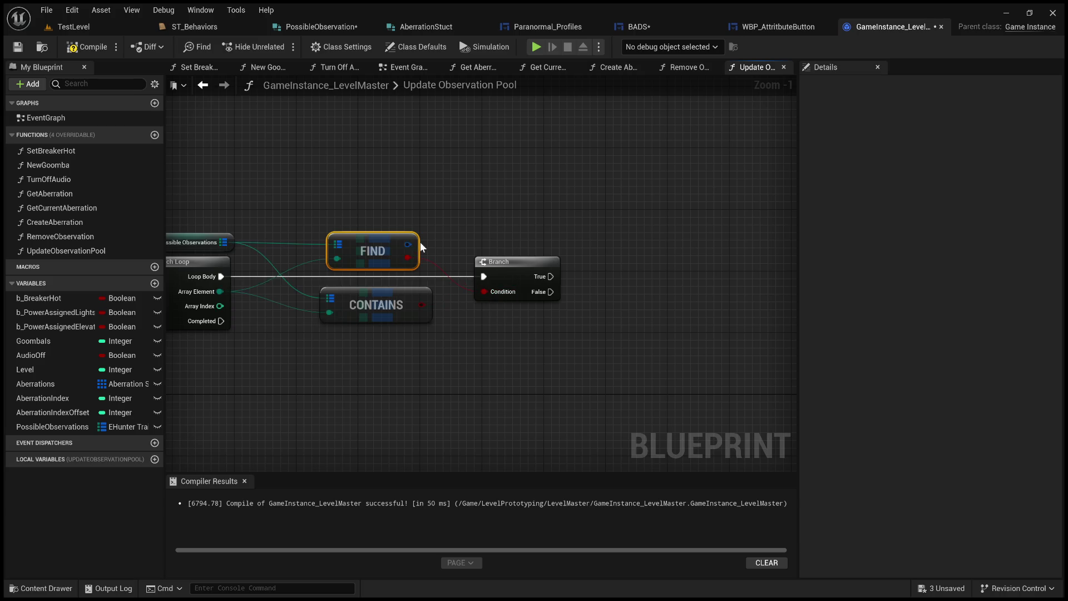
Feed Find's found value into a Break PossibleObservation node
right_click(468, 234)
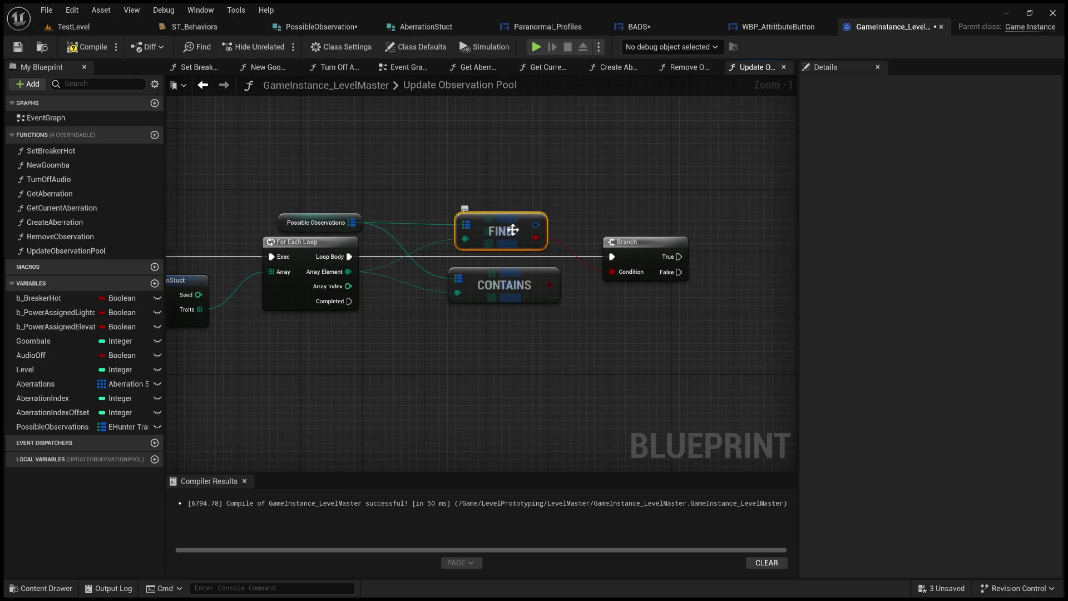
drag(538, 230, 679, 240)
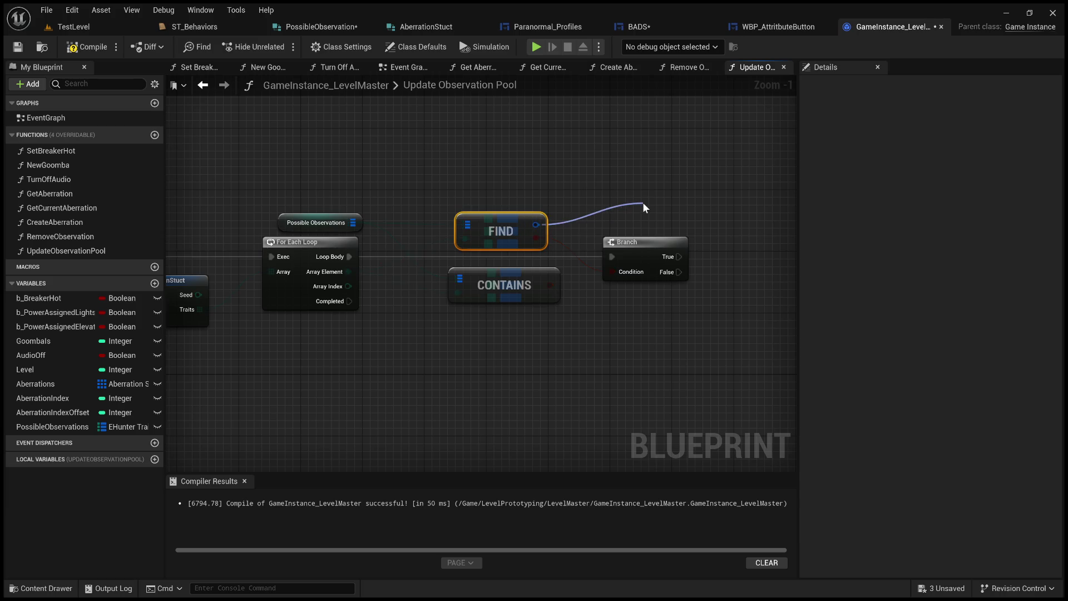
click(721, 321)
right_click(650, 166)
Add an AddUnique node on the Break node's Actual Owning Aberrations array
mouse_move(501, 213)
mouse_down()
mouse_move(524, 223)
mouse_move(493, 192)
mouse_up()
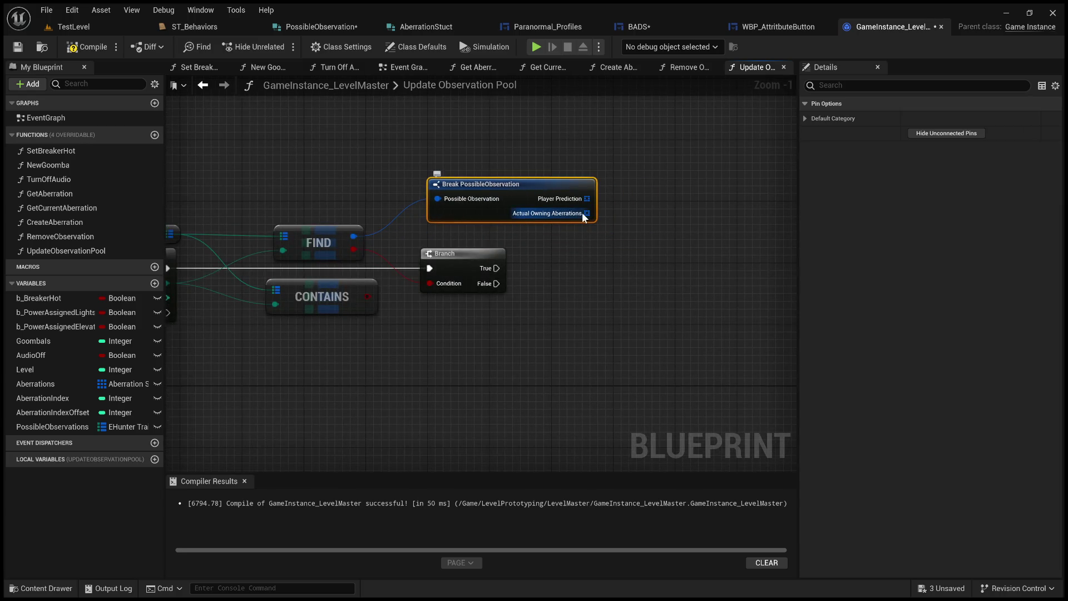
drag(587, 214, 669, 240)
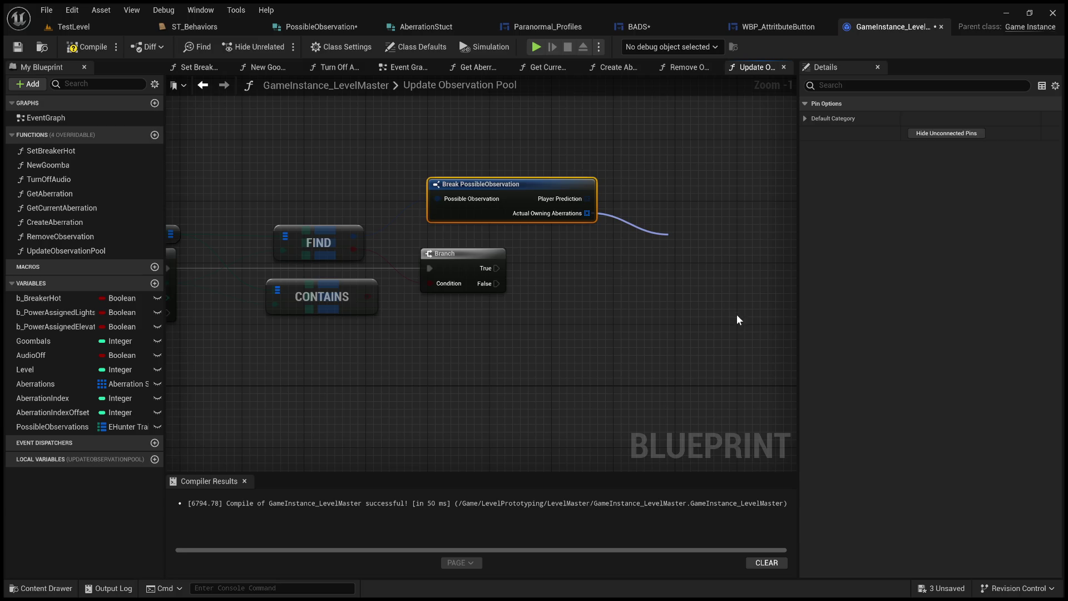
scroll(658, 281, down, 1)
right_click(659, 281)
scroll(600, 284, down, 1)
drag(468, 283, 599, 283)
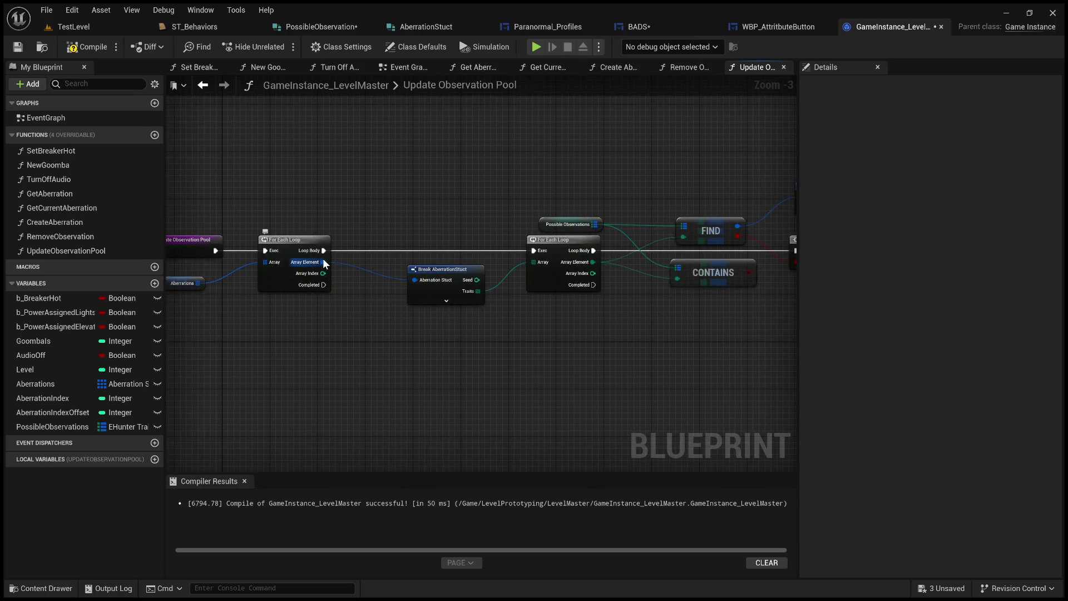
drag(324, 264, 619, 259)
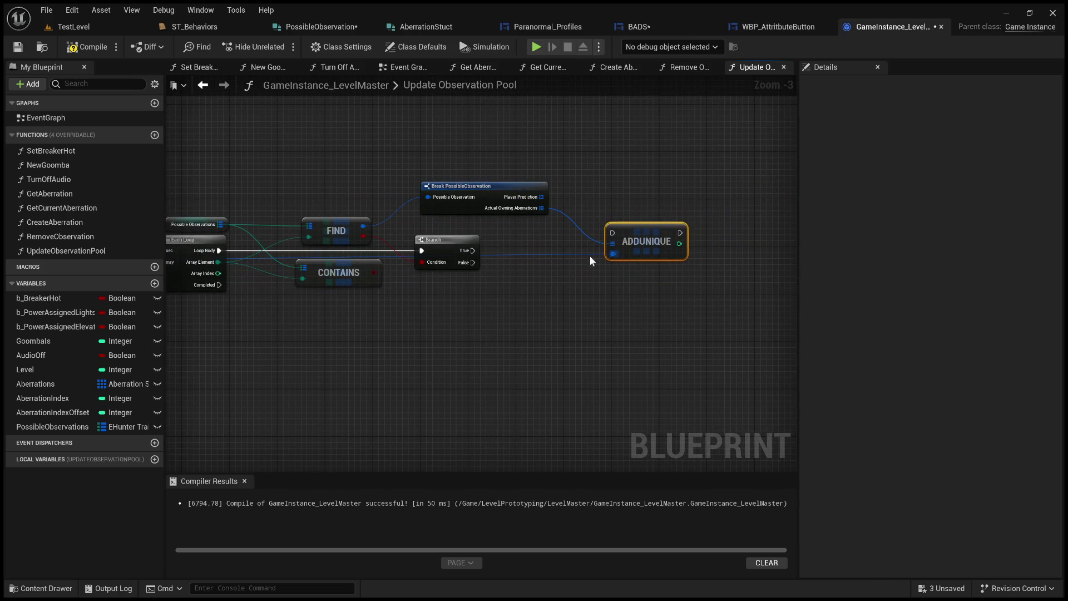
Run AddUnique from Branch True and delete the Contains node
mouse_move(473, 250)
mouse_down()
mouse_move(628, 237)
mouse_move(616, 233)
mouse_move(617, 258)
mouse_move(561, 243)
mouse_move(565, 251)
mouse_up()
drag(453, 231, 555, 212)
click(431, 262)
key(Delete)
Reposition the Find and Break PossibleObservation nodes and start a wire from Possible Observations
drag(427, 224, 420, 260)
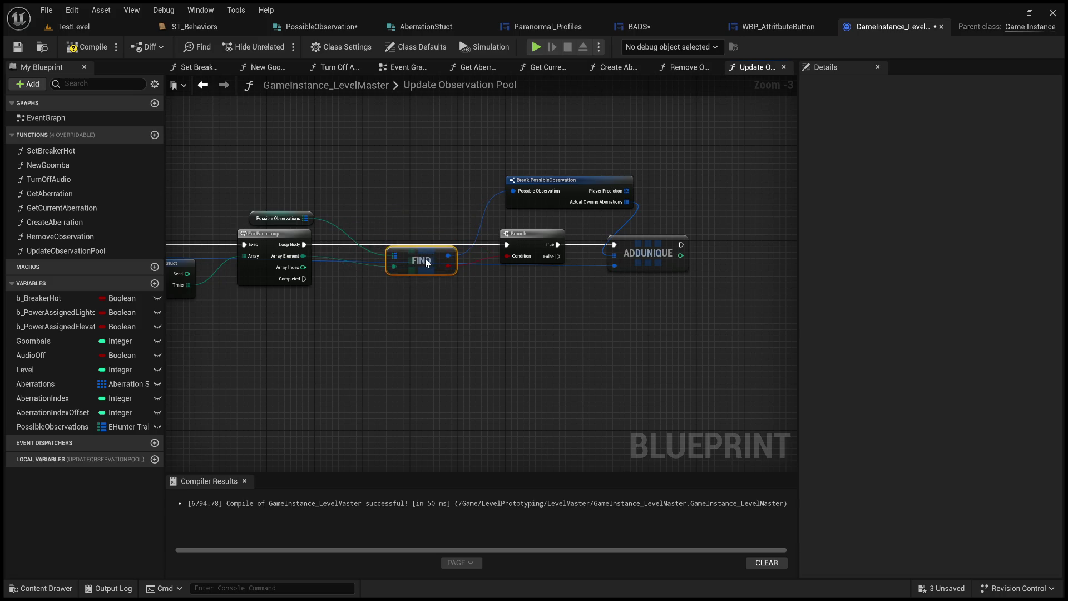
scroll(426, 242, up, 1)
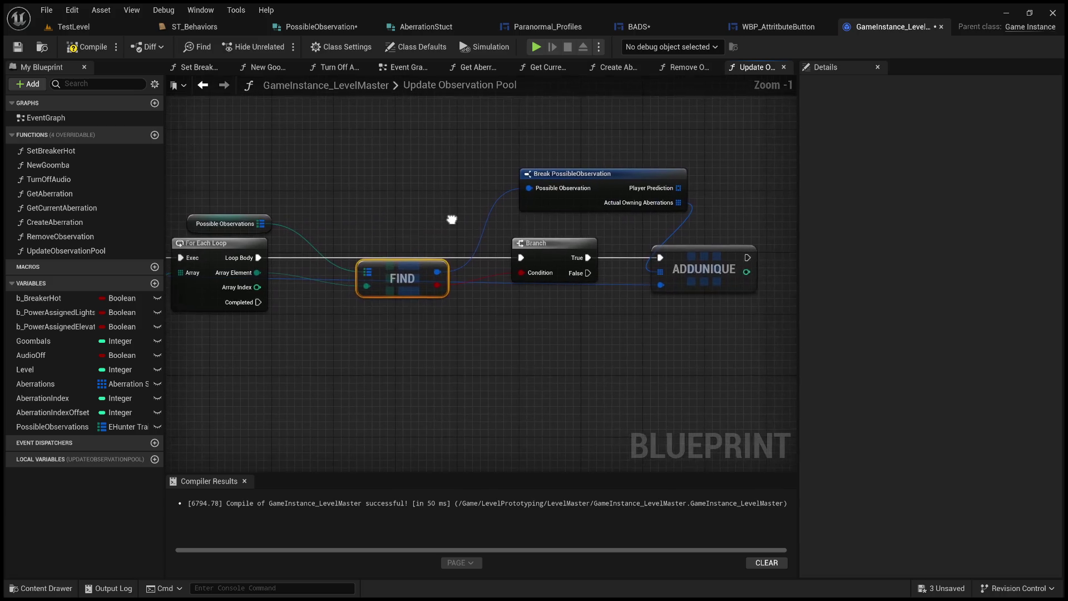
scroll(443, 209, up, 1)
drag(610, 182, 559, 204)
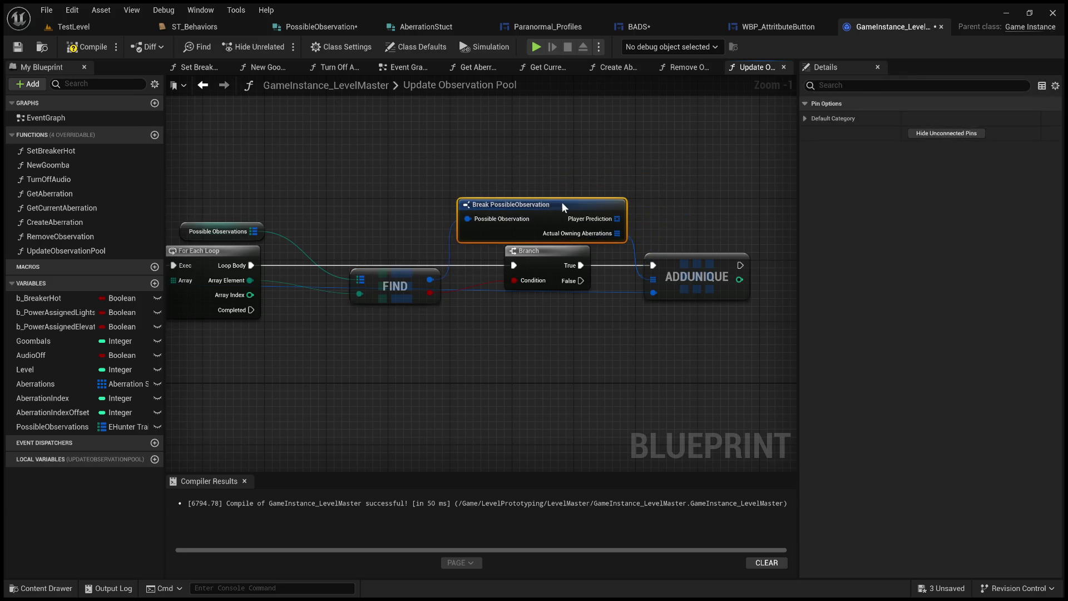
mouse_move(408, 177)
mouse_down()
mouse_move(475, 182)
mouse_move(768, 145)
mouse_move(688, 165)
mouse_up()
scroll(500, 179, down, 2)
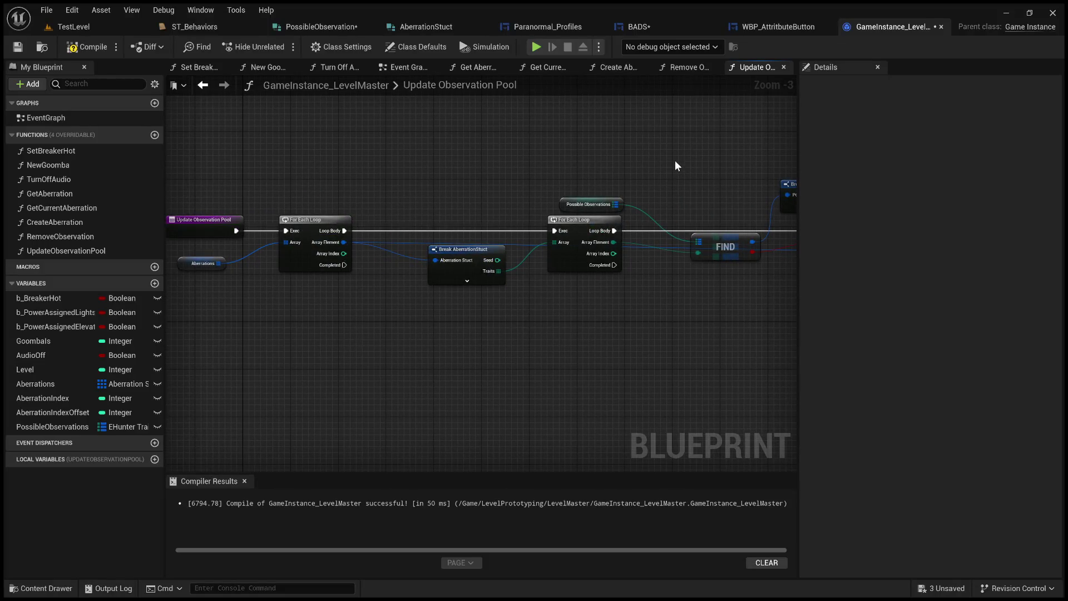
mouse_move(675, 166)
mouse_down()
mouse_move(702, 171)
mouse_move(303, 185)
mouse_move(462, 187)
mouse_move(359, 198)
mouse_up()
scroll(489, 270, up, 2)
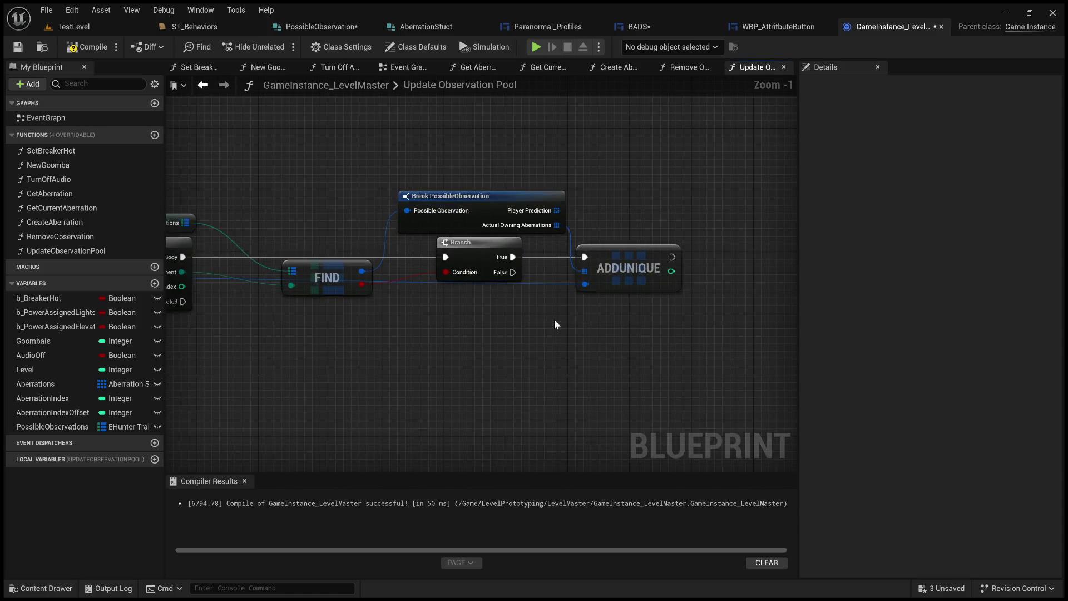
mouse_move(453, 315)
mouse_down()
mouse_move(500, 336)
mouse_move(570, 332)
mouse_move(526, 334)
mouse_up()
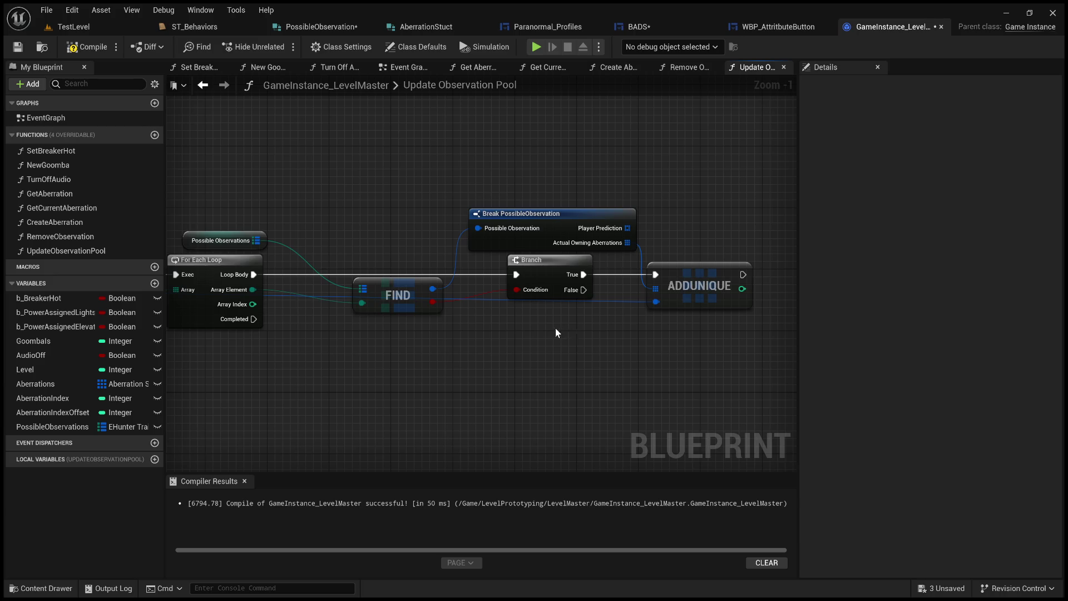
drag(256, 240, 370, 398)
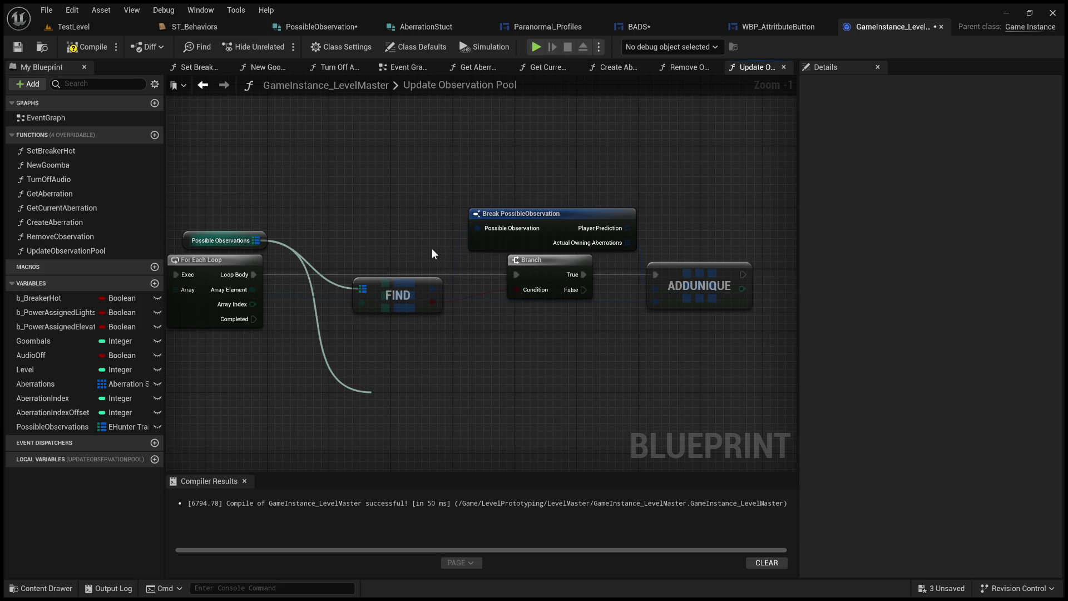
scroll(491, 341, up, 1)
Add a map Add node on Possible Observations run by Branch False, keyed by the trait Array Element
mouse_move(334, 317)
mouse_down()
mouse_move(366, 326)
mouse_move(569, 243)
mouse_up()
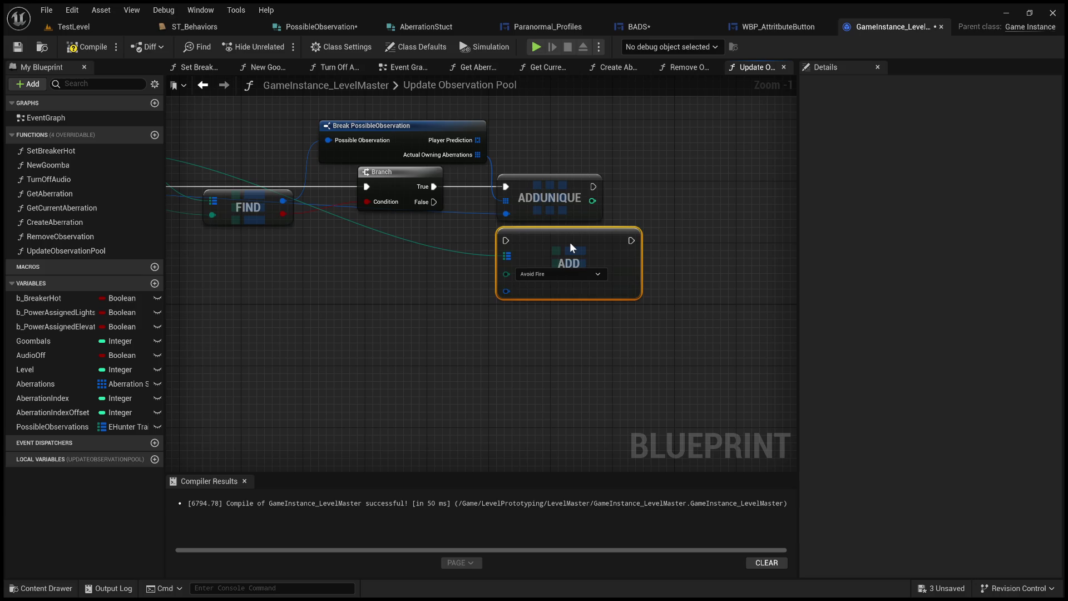
drag(435, 202, 505, 242)
drag(368, 276, 625, 311)
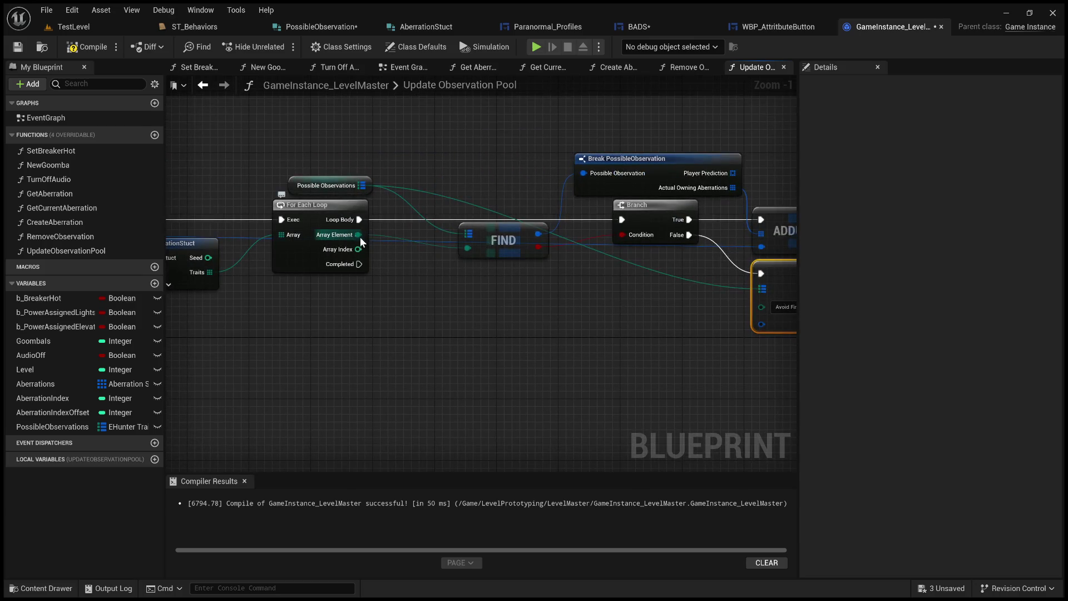
drag(360, 234, 760, 306)
drag(360, 235, 760, 307)
Create a Make PossibleObservation node for the Add node's value input
drag(668, 326, 451, 349)
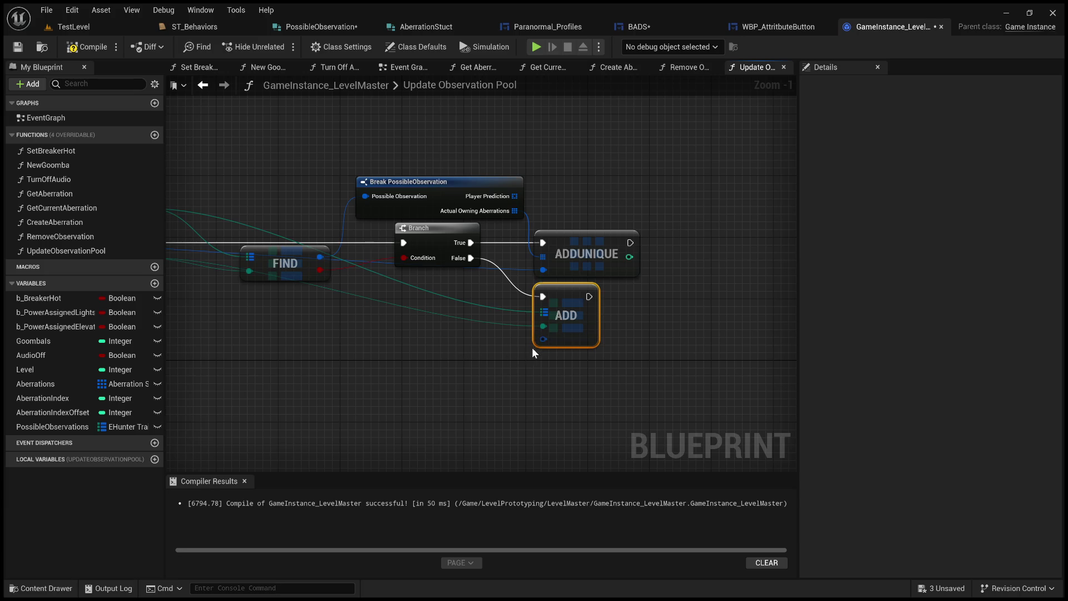
drag(543, 339, 445, 377)
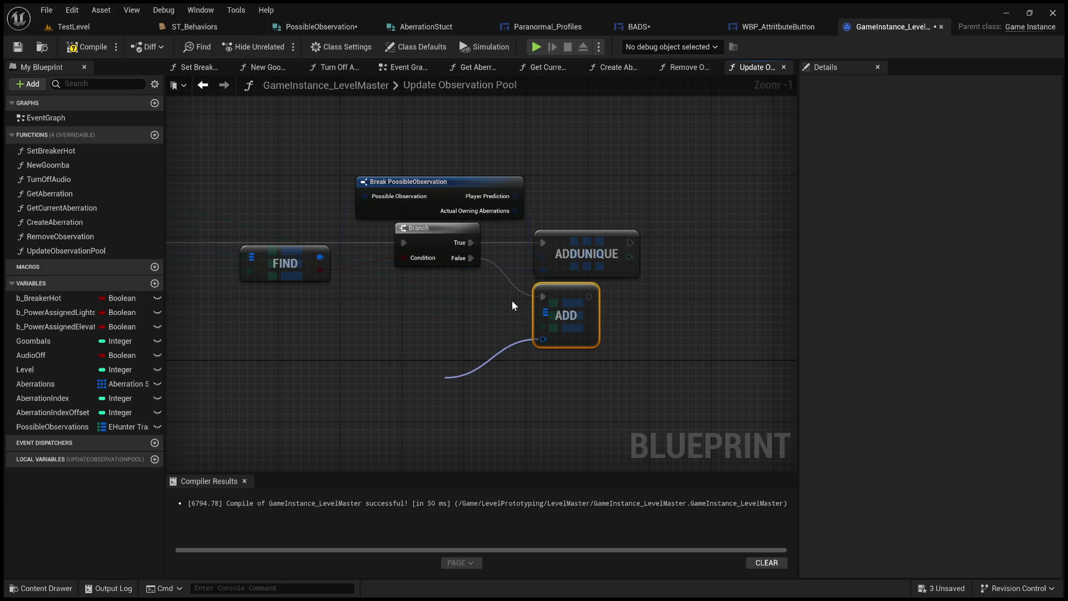
click(508, 264)
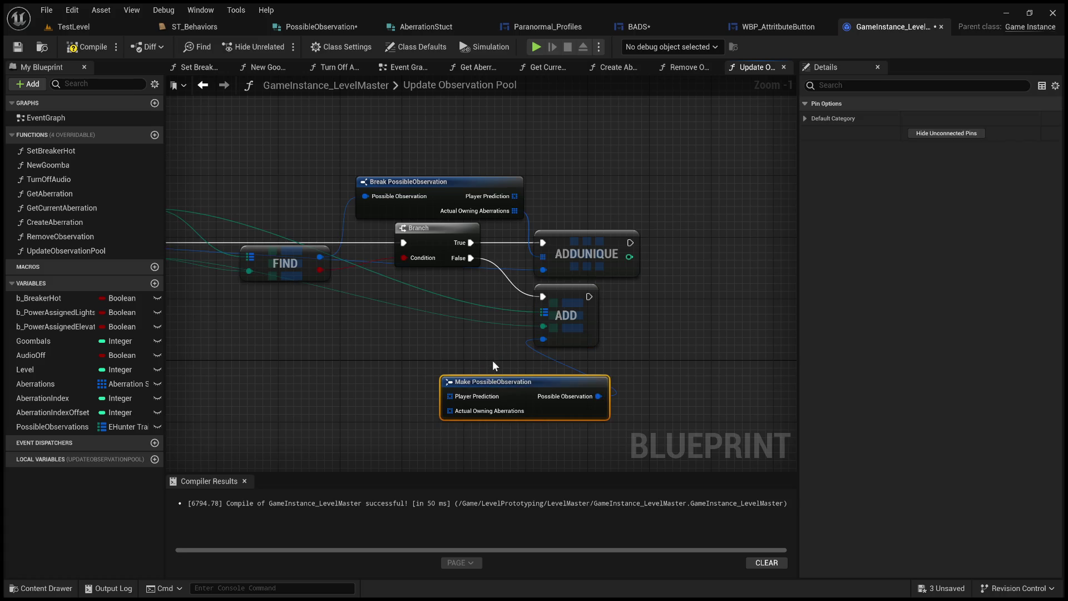
Position Make PossibleObservation and wire its output into the Add node's value
mouse_move(497, 383)
mouse_down()
mouse_move(382, 329)
mouse_move(552, 291)
mouse_up()
mouse_move(450, 296)
mouse_down()
mouse_move(438, 288)
mouse_move(451, 283)
mouse_up()
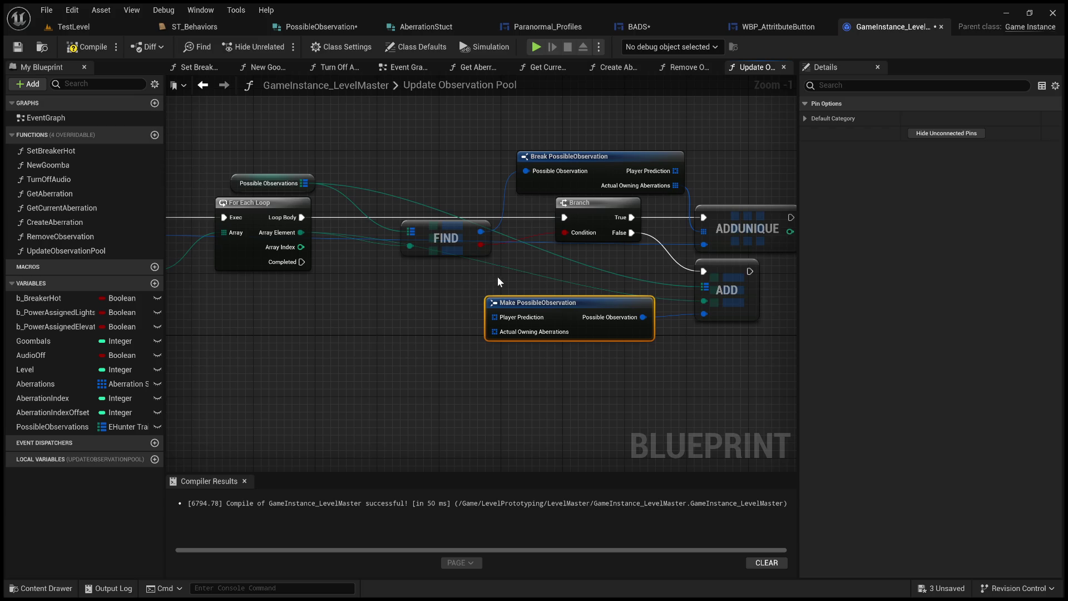
drag(496, 277, 412, 291)
scroll(405, 287, up, 1)
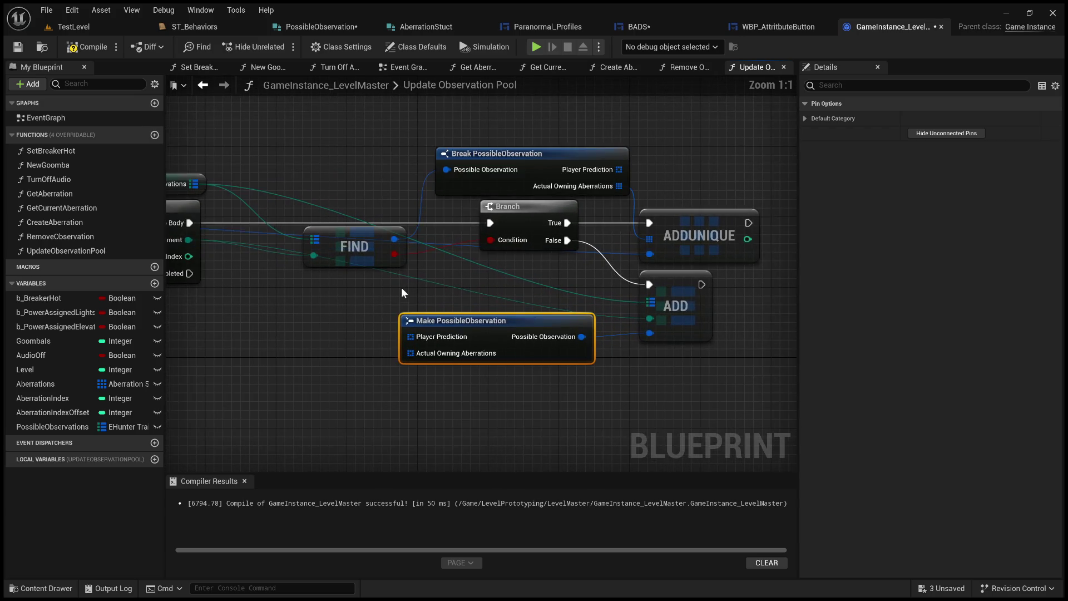
mouse_move(394, 287)
mouse_down()
mouse_move(448, 297)
mouse_move(419, 293)
mouse_move(417, 302)
mouse_up()
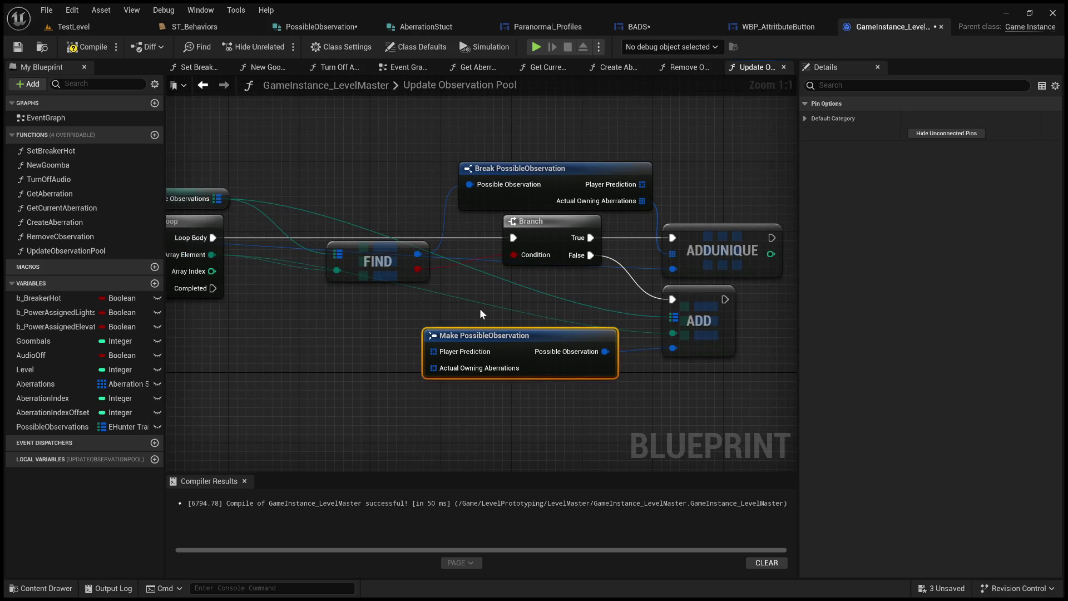
drag(480, 308, 365, 318)
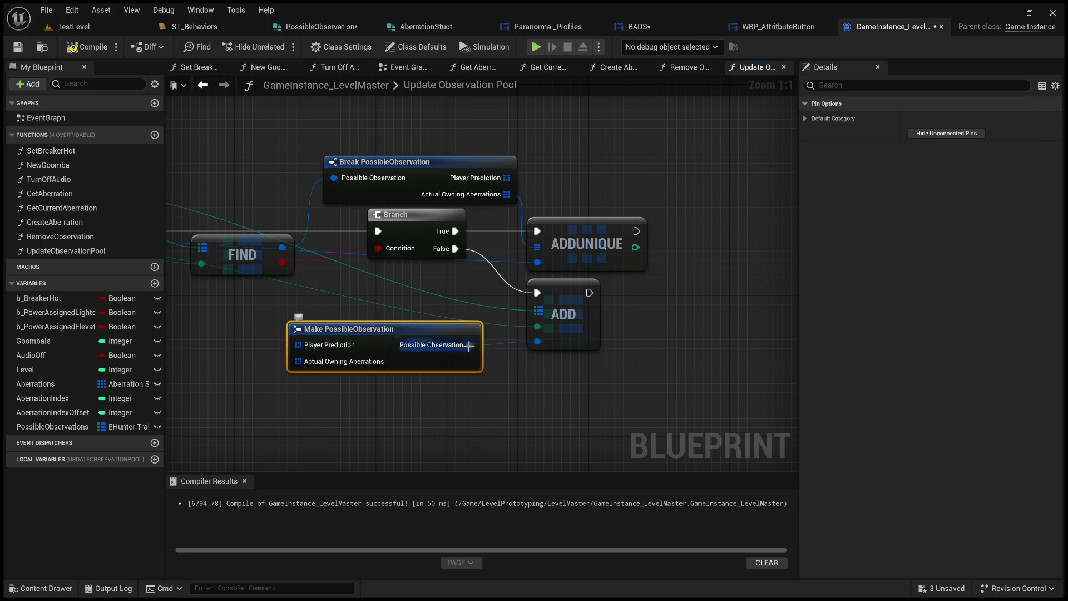
drag(470, 345, 535, 340)
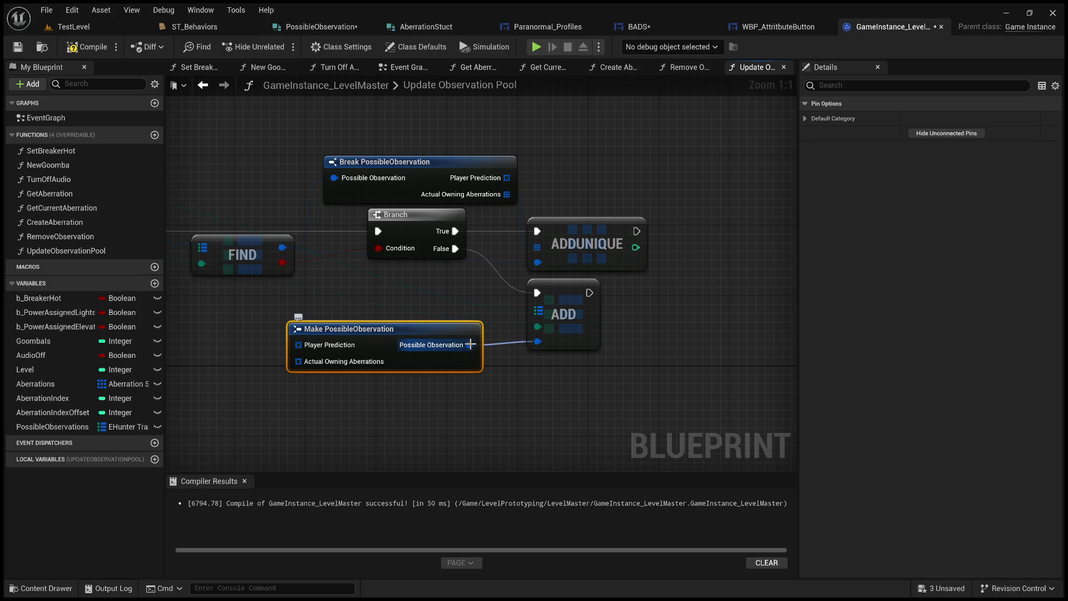
Review the graph and add a second Break PossibleObservation node from the Make output
drag(348, 302, 562, 290)
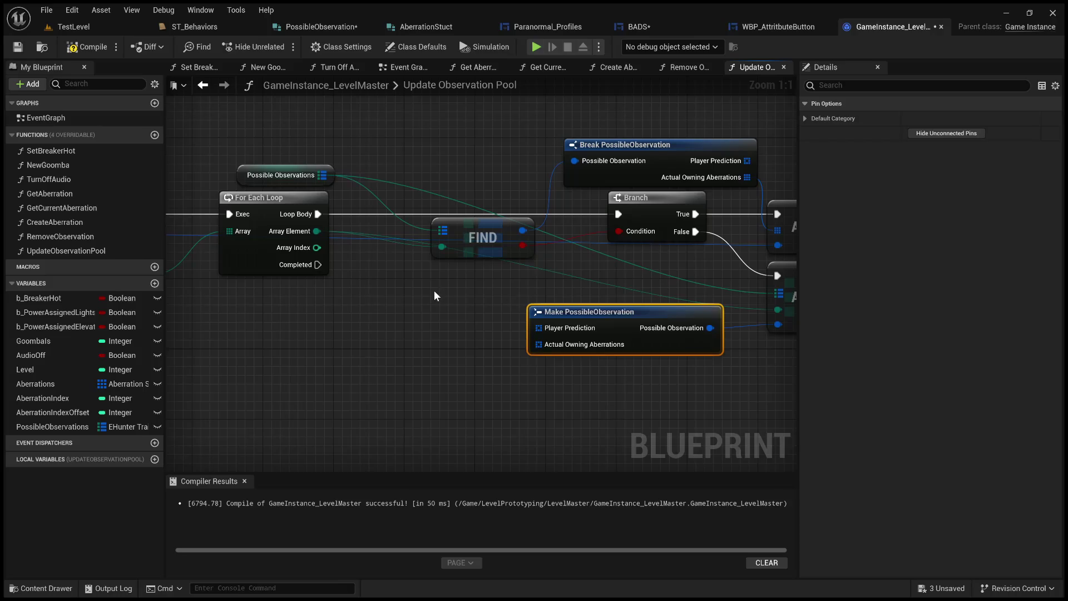
drag(433, 291, 714, 290)
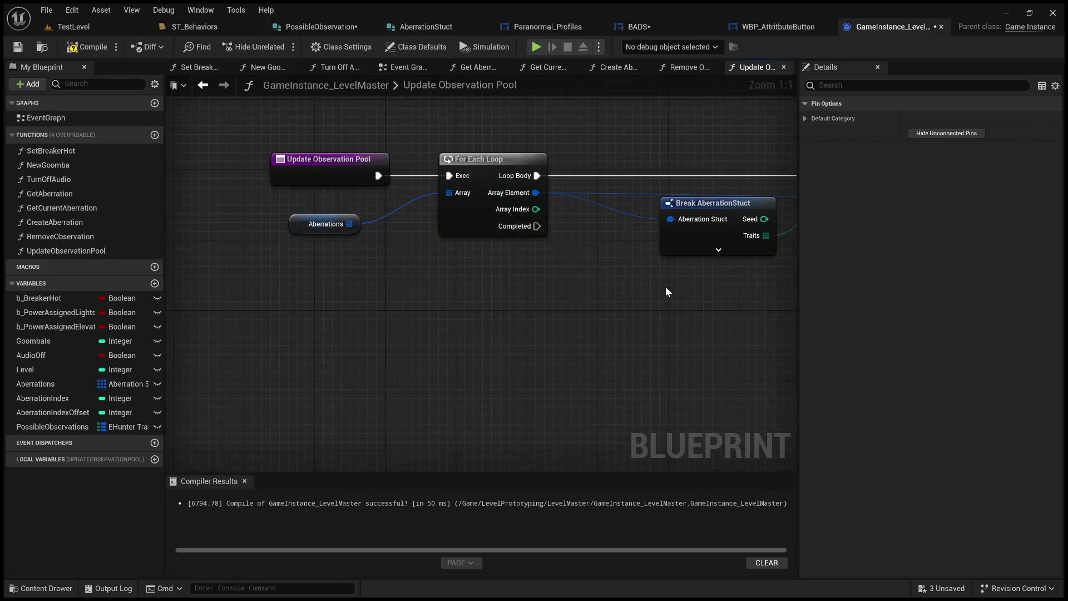
scroll(713, 291, up, 1)
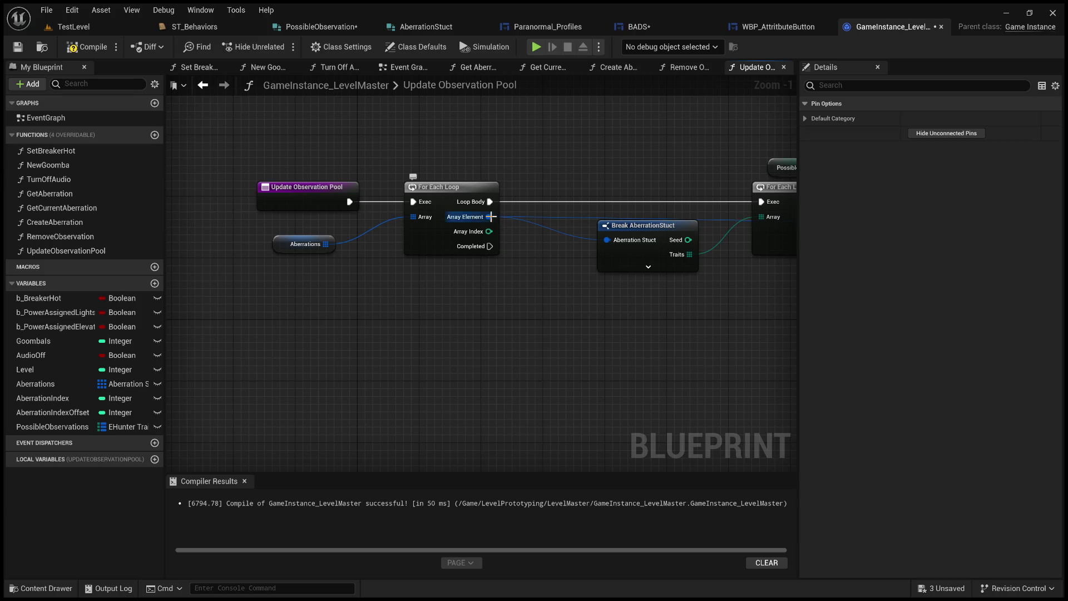
mouse_move(493, 218)
mouse_down()
mouse_move(456, 310)
mouse_move(193, 377)
mouse_up()
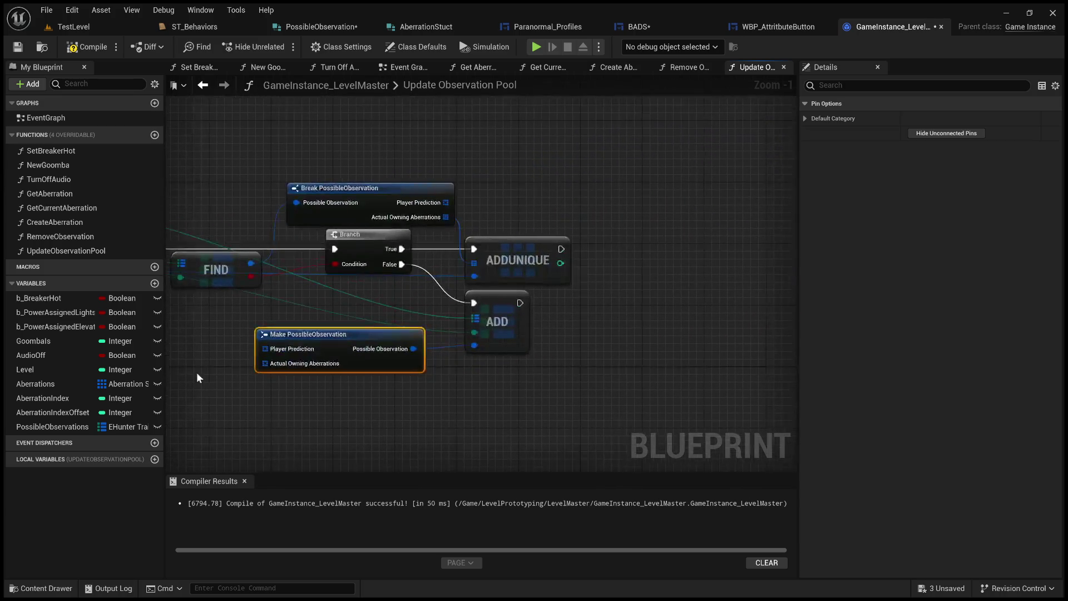
scroll(444, 376, up, 1)
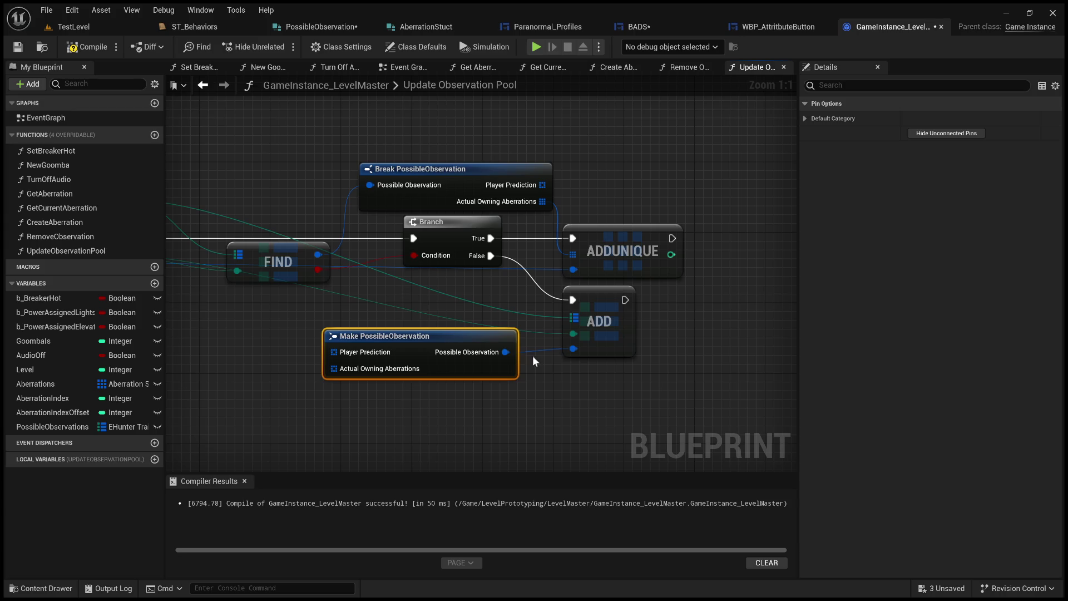
drag(505, 352, 594, 403)
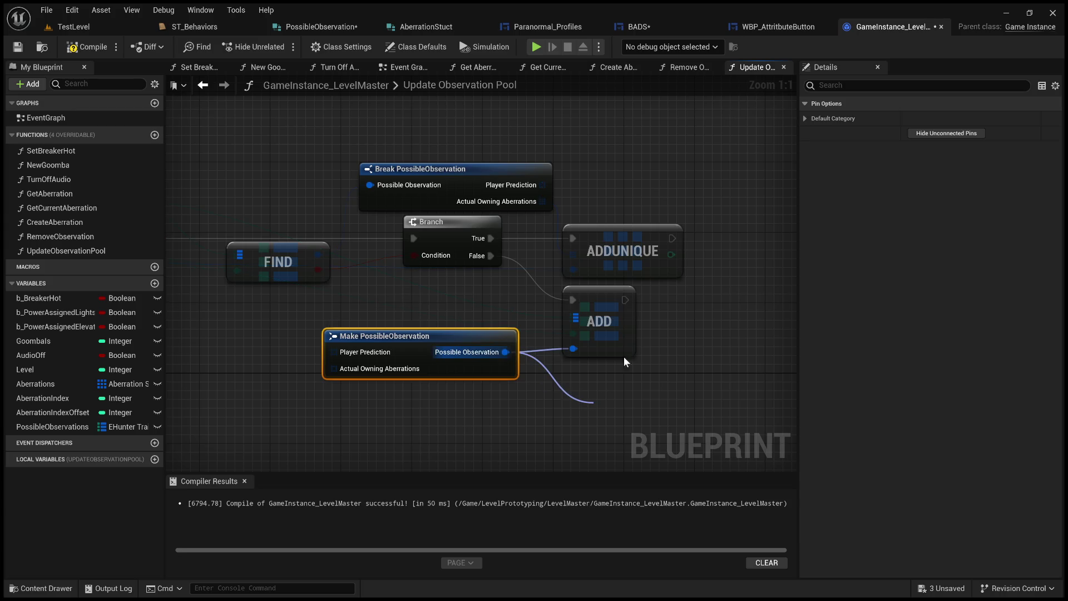
click(667, 301)
Create a Break PossibleObservation from the Make node's output and position it below
mouse_move(664, 302)
mouse_down()
mouse_move(519, 356)
mouse_move(560, 308)
mouse_up()
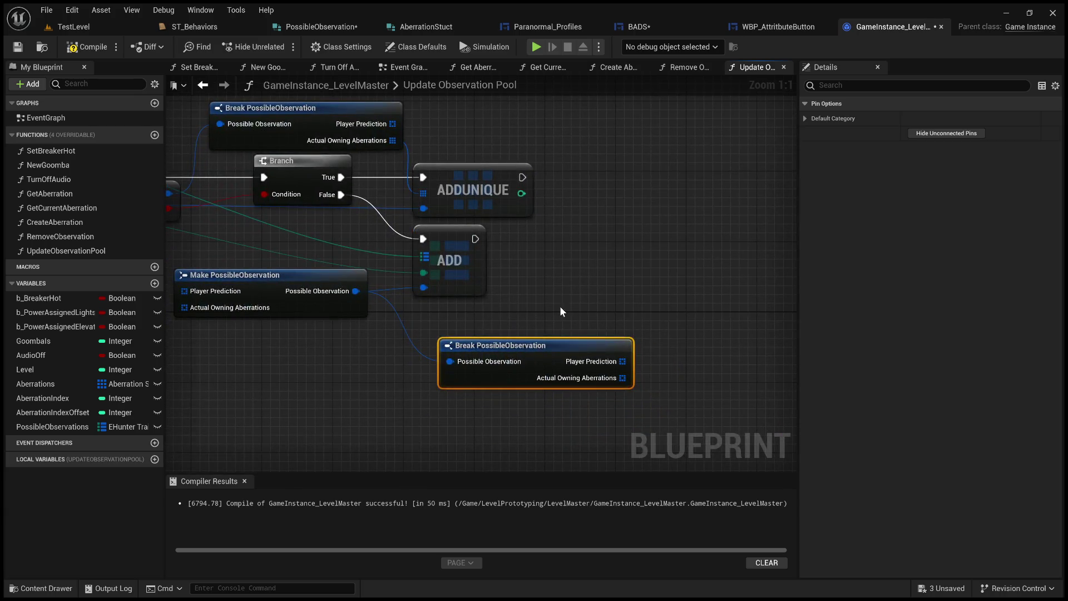
mouse_move(502, 346)
mouse_down()
mouse_move(432, 356)
mouse_move(472, 361)
mouse_up()
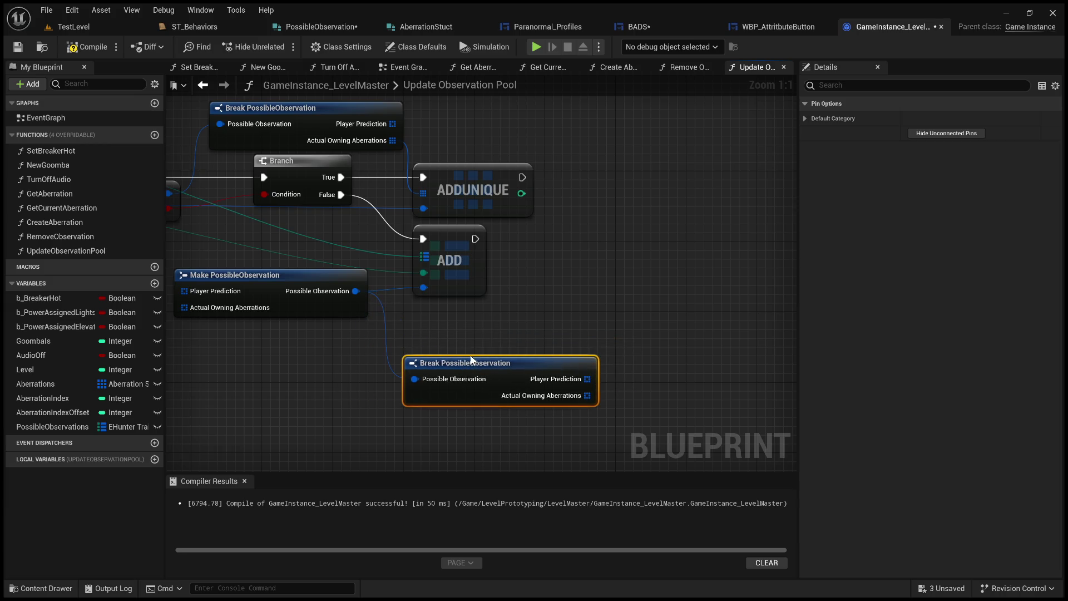
drag(471, 362, 445, 361)
Add an array ADD from Actual Owning Aberrations, chained after the first ADD, with a reroute on the array wire
drag(560, 395, 650, 347)
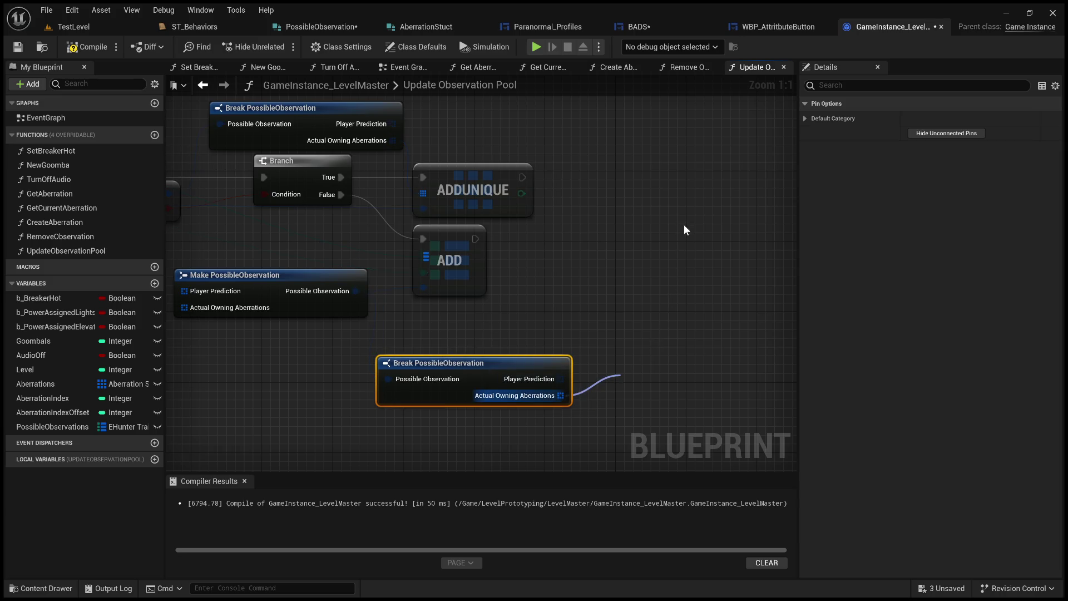
scroll(500, 335, down, 3)
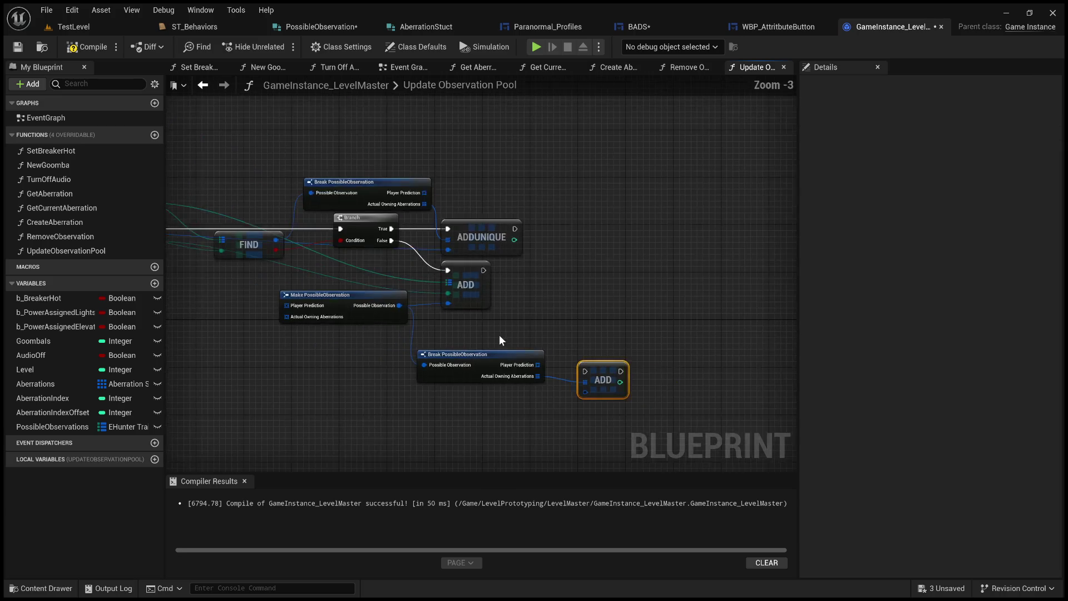
mouse_move(609, 376)
mouse_down()
mouse_move(623, 311)
mouse_move(594, 268)
mouse_up()
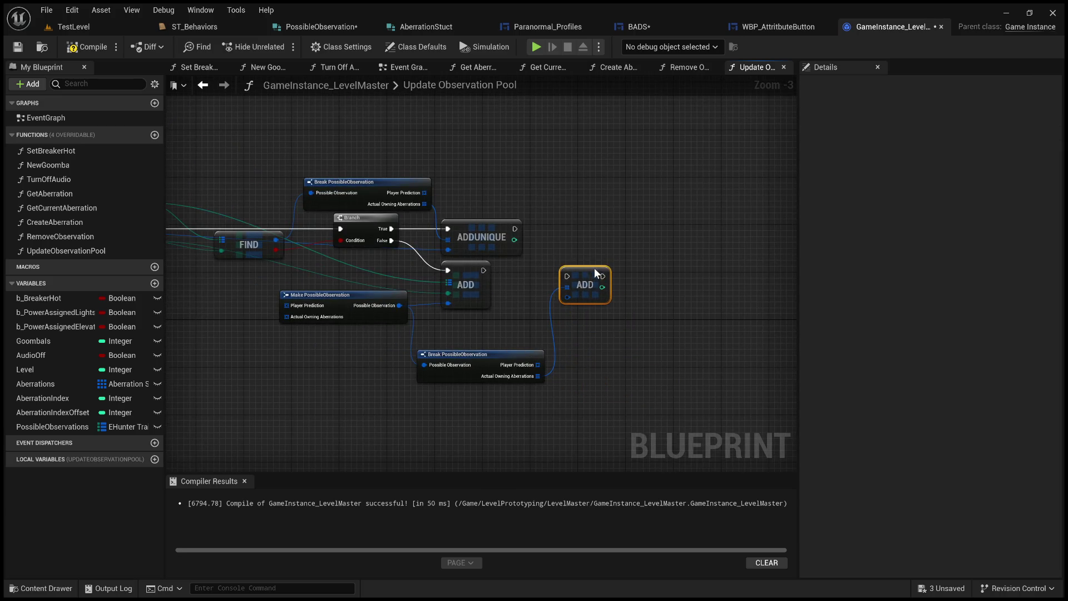
drag(483, 272, 502, 271)
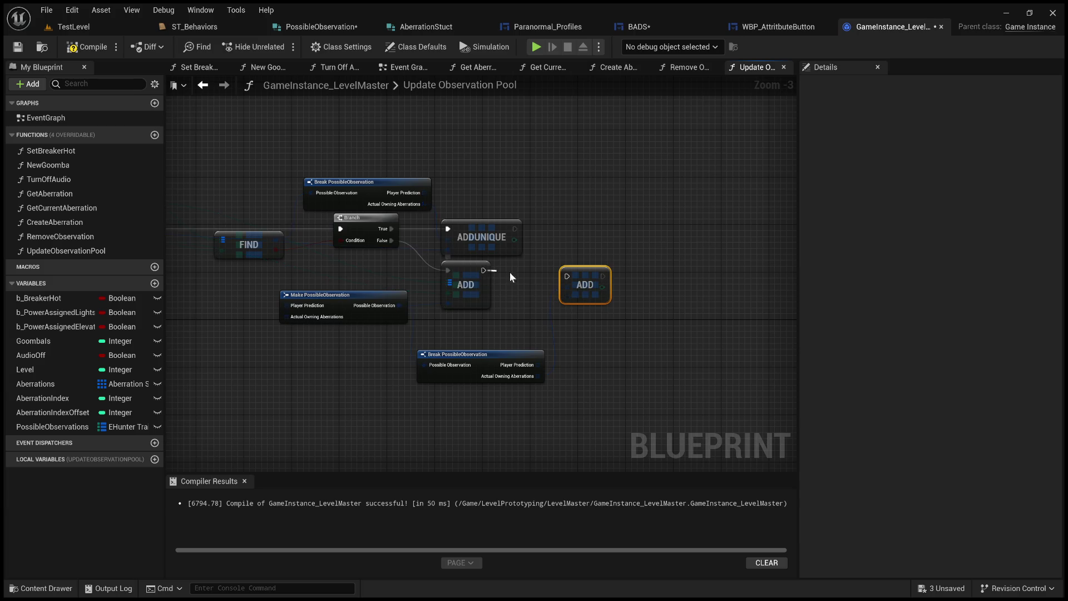
drag(571, 278, 568, 277)
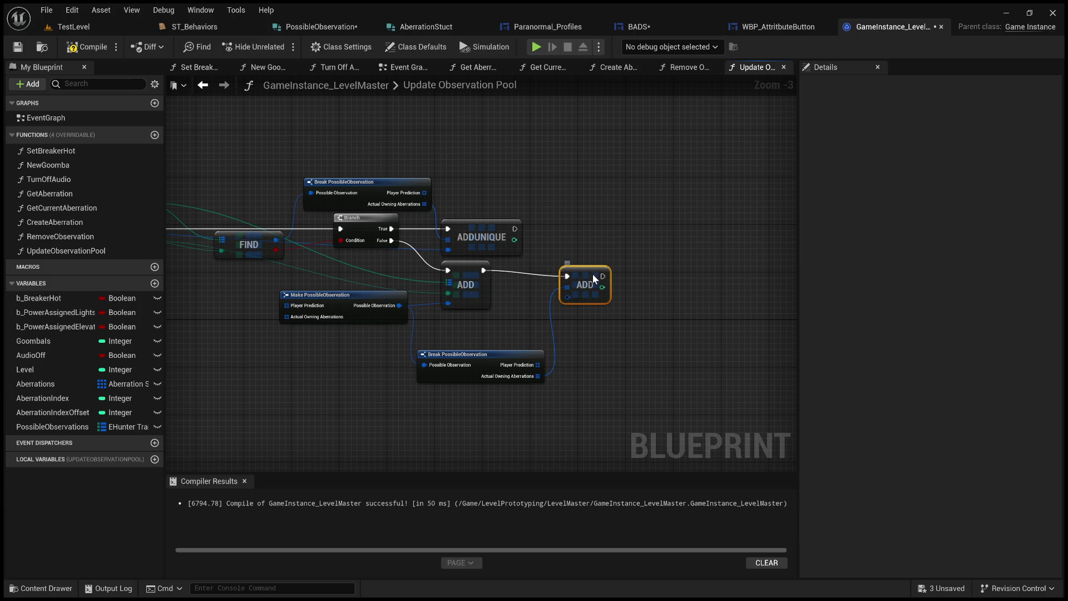
mouse_move(468, 317)
mouse_down()
mouse_move(602, 245)
mouse_move(739, 288)
mouse_up()
double_click(602, 245)
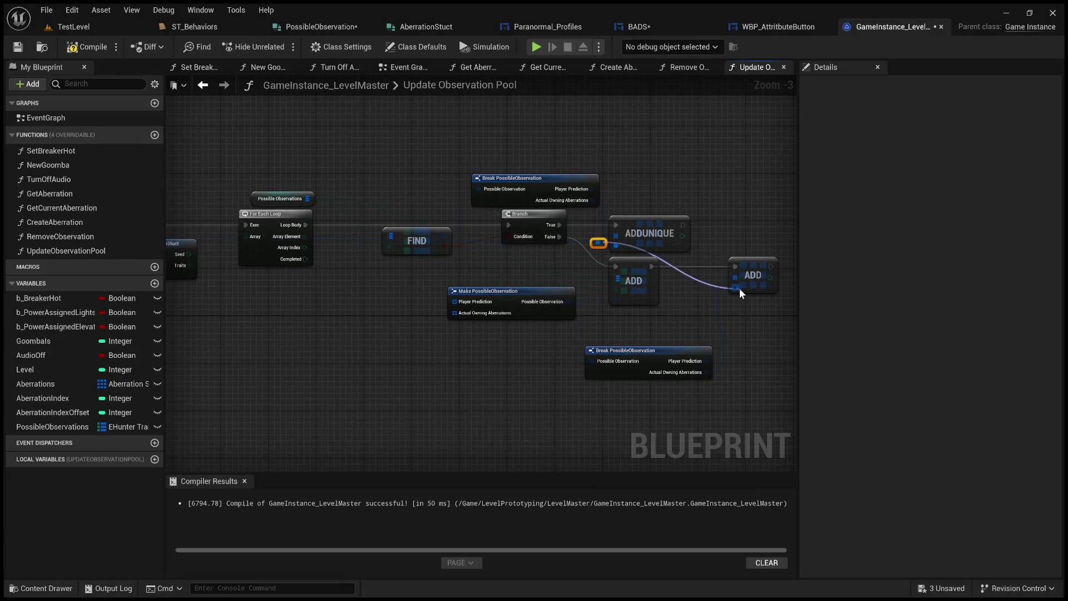
scroll(691, 289, up, 1)
scroll(720, 314, up, 2)
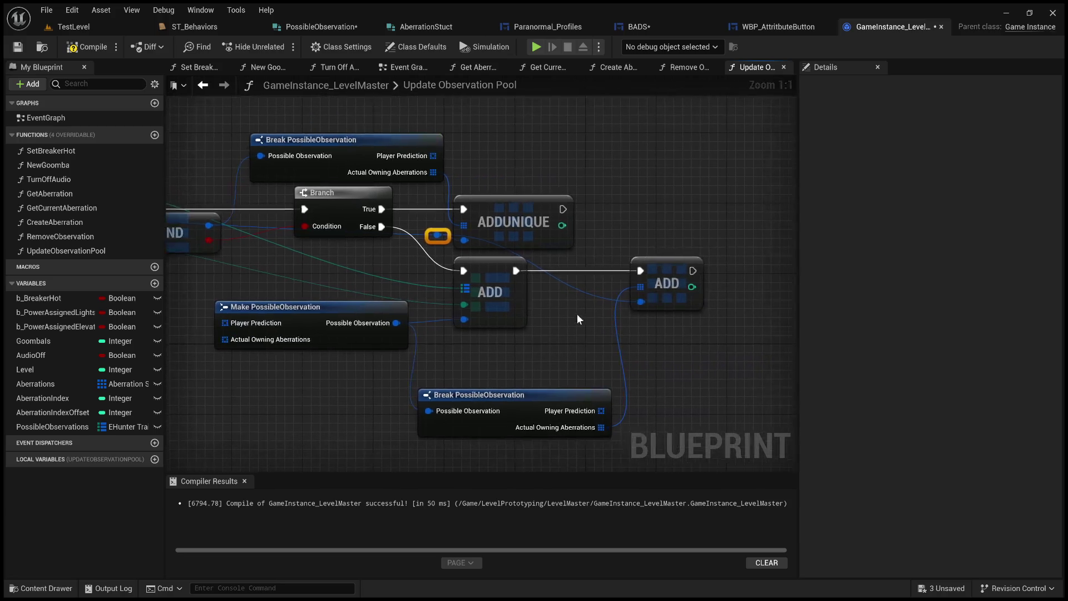
Review the graph layout and select the Make PossibleObservation node
mouse_move(577, 320)
mouse_down()
mouse_move(669, 321)
mouse_move(602, 331)
mouse_up()
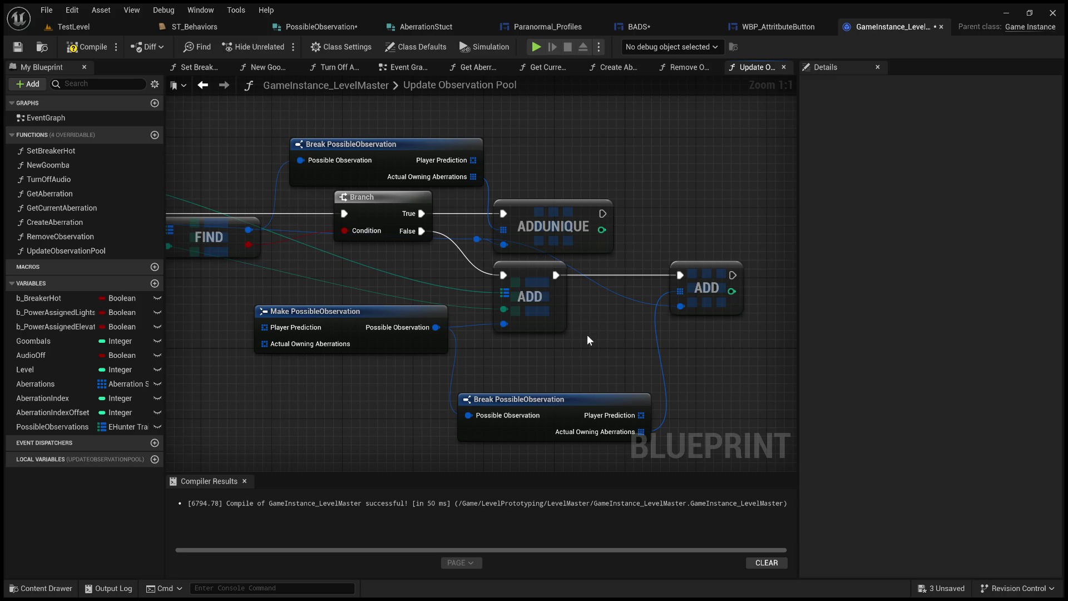
mouse_move(587, 335)
mouse_down()
mouse_move(560, 330)
mouse_move(607, 372)
mouse_up()
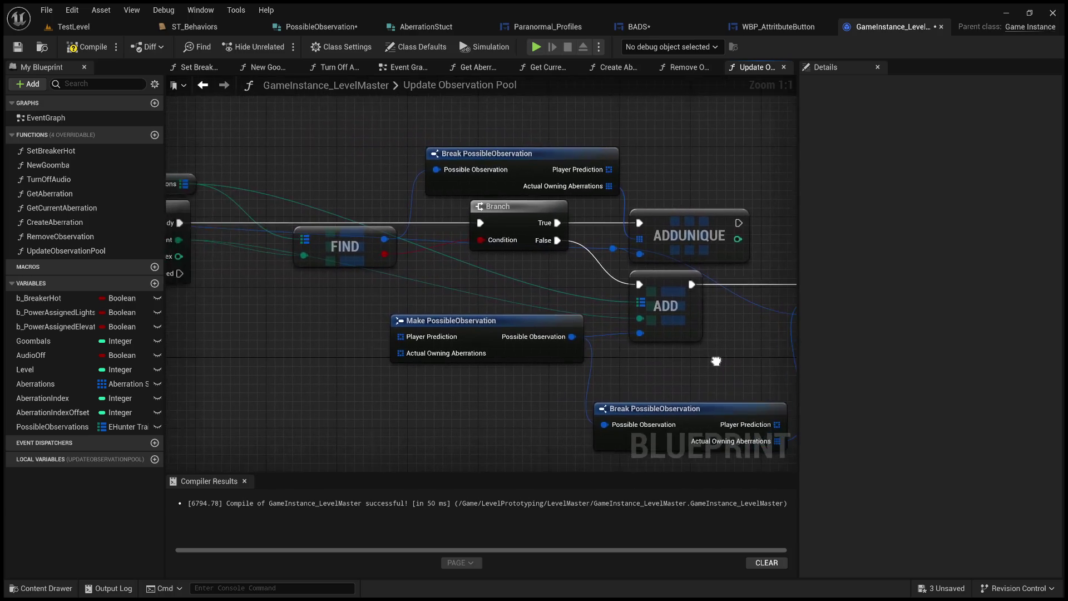
mouse_move(607, 371)
mouse_down()
mouse_move(793, 334)
mouse_move(642, 357)
mouse_move(583, 327)
mouse_move(587, 348)
mouse_move(606, 332)
mouse_up()
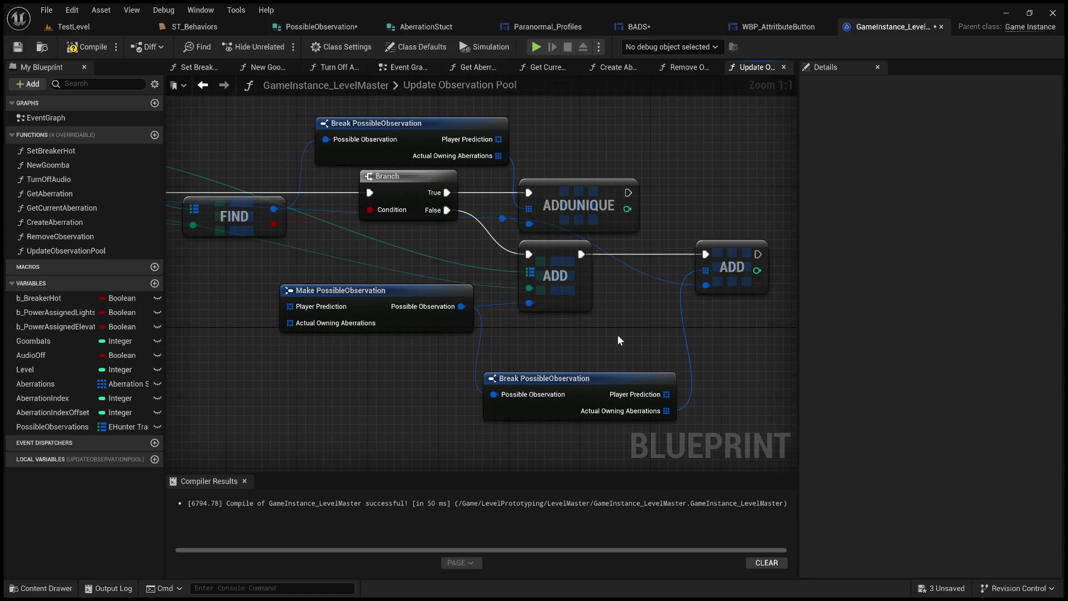
drag(594, 339, 535, 338)
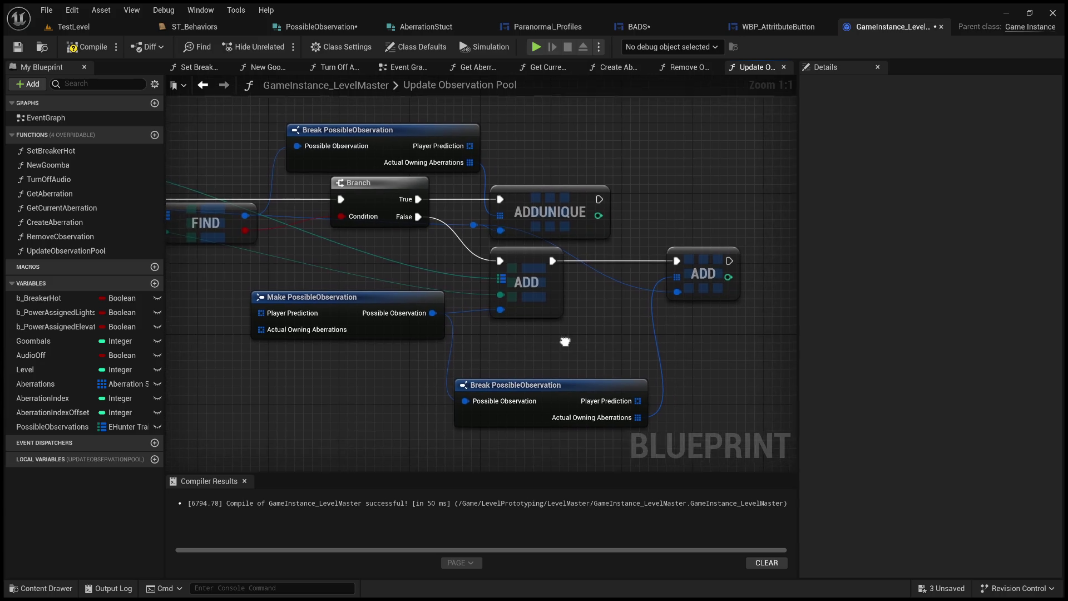
mouse_move(328, 292)
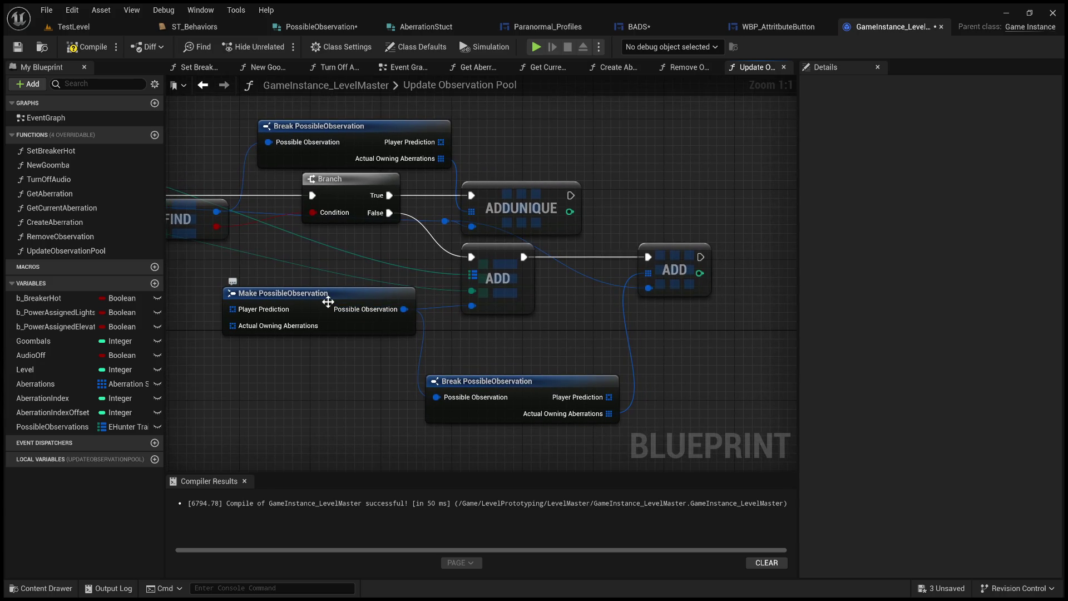
click(328, 300)
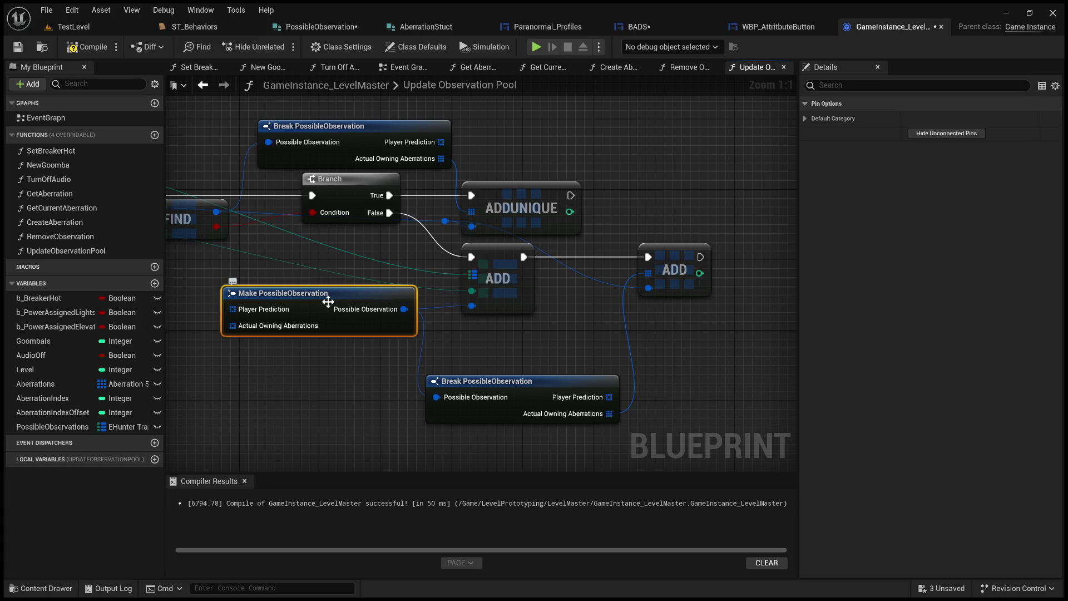
Delete the Make PossibleObservation, lower Break and second ADD nodes
key(Delete)
click(486, 382)
key(Delete)
click(664, 286)
key(Delete)
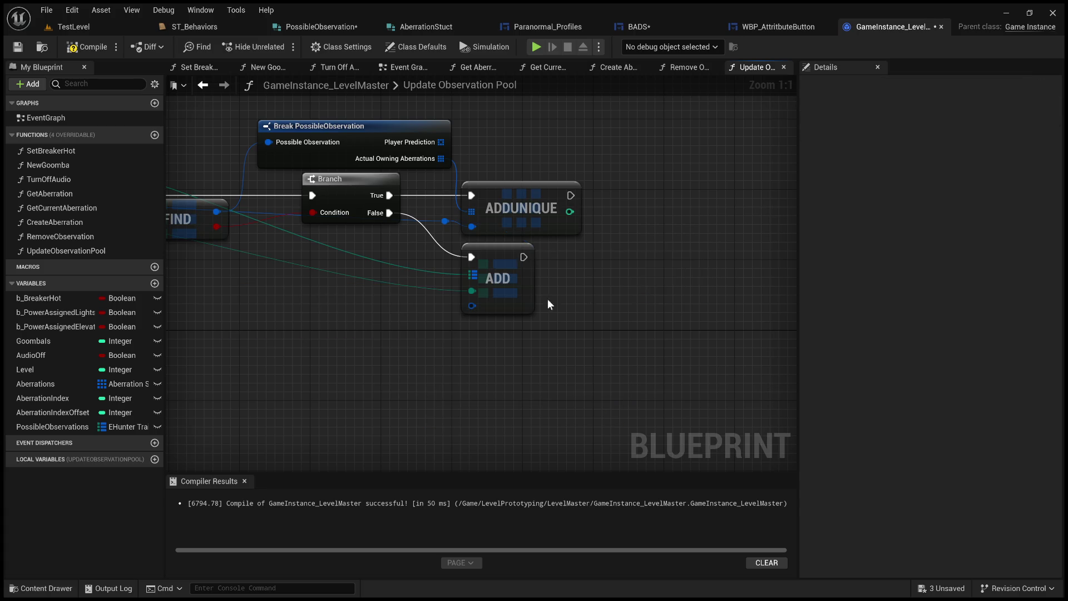
Spread ADDUNIQUE and the upper Break PossibleObservation rightward to make room near FIND
drag(550, 305, 586, 376)
mouse_move(452, 276)
mouse_down()
mouse_move(503, 296)
mouse_move(493, 296)
mouse_up()
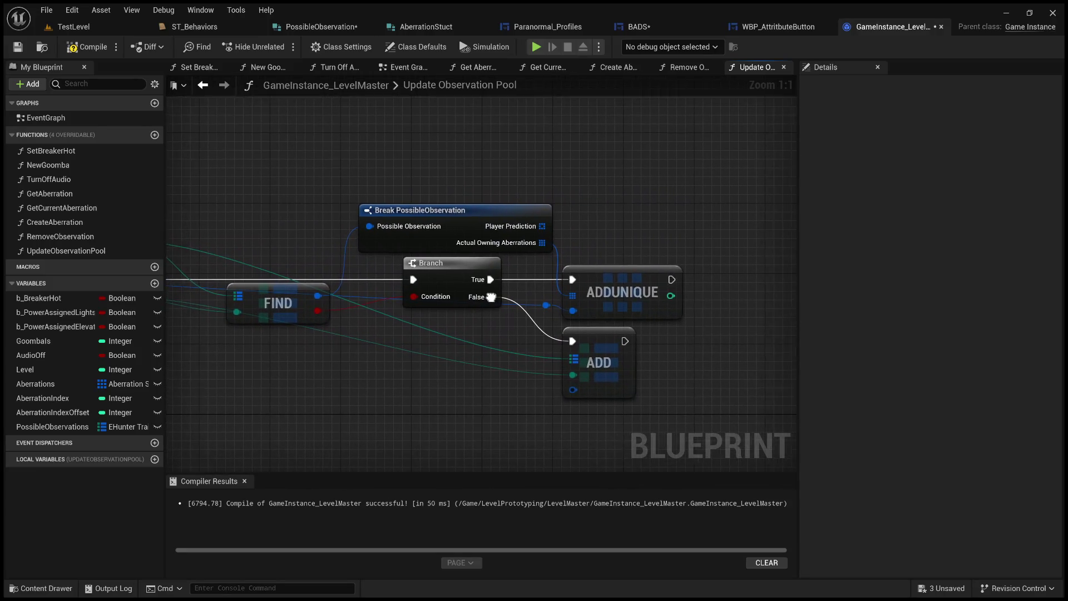
mouse_move(470, 333)
mouse_down()
mouse_move(496, 356)
mouse_move(434, 359)
mouse_up()
scroll(340, 351, down, 1)
drag(340, 350, 313, 366)
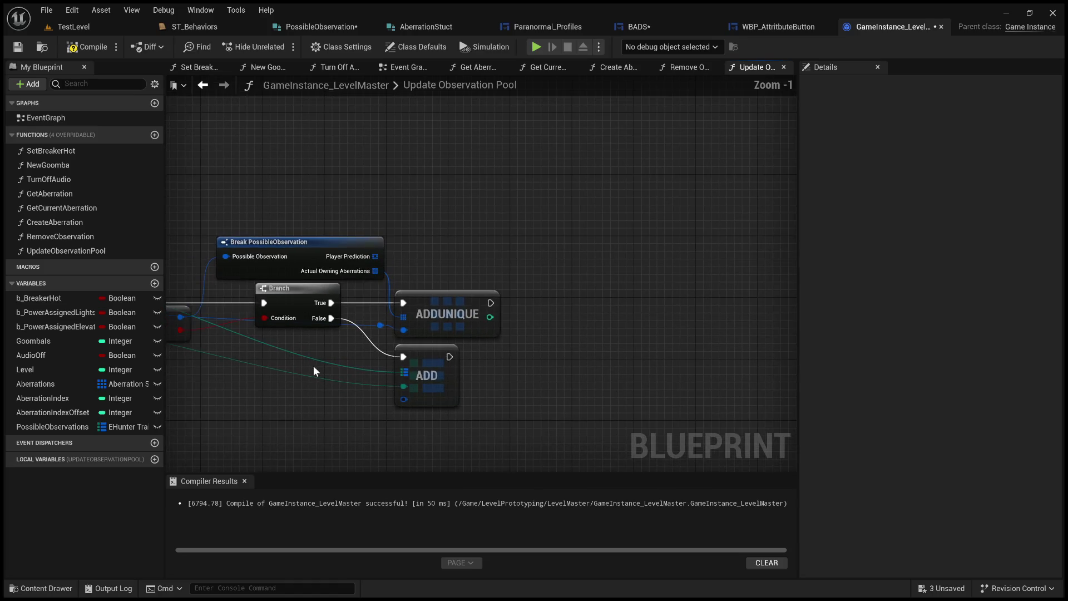
mouse_move(621, 292)
drag(459, 311, 734, 305)
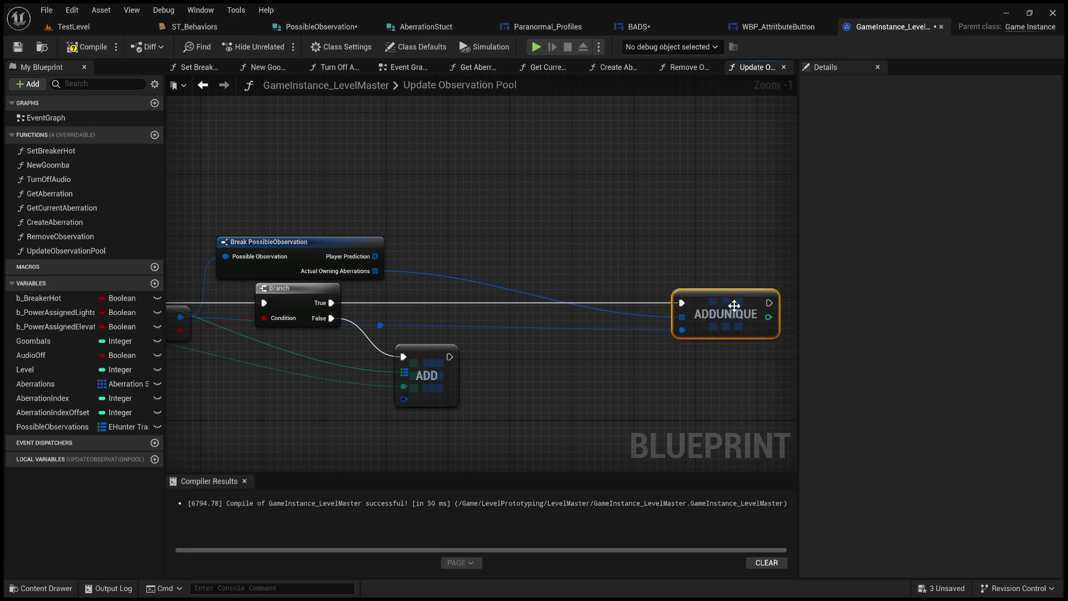
drag(330, 243, 614, 250)
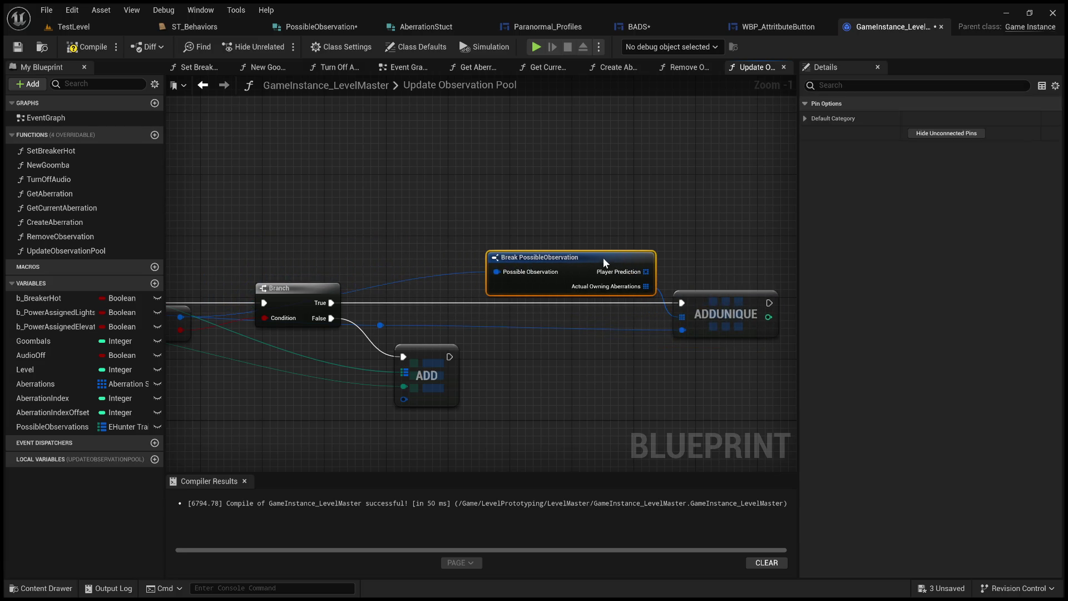
drag(501, 269, 397, 297)
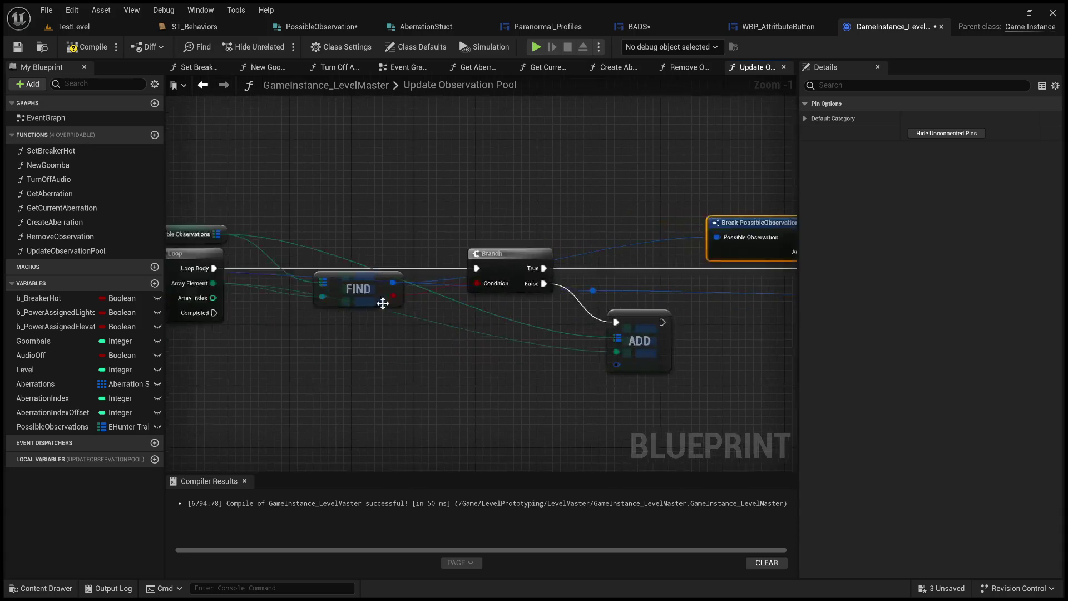
Place a FIND node to the right of ADD and bring the Possible Observations getter alongside
click(360, 282)
scroll(417, 334, up, 1)
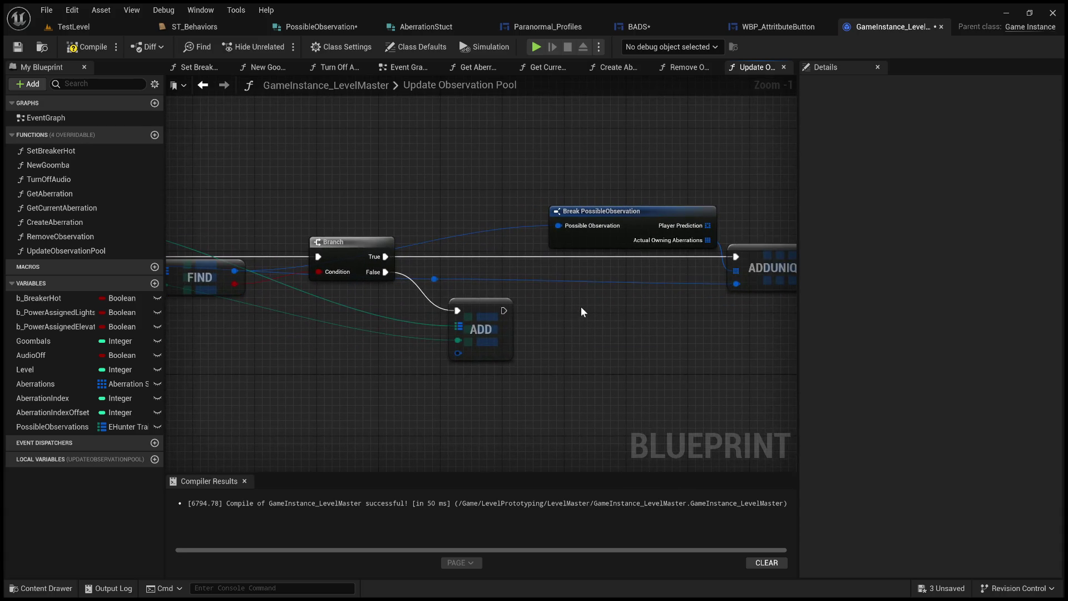
drag(191, 276, 581, 306)
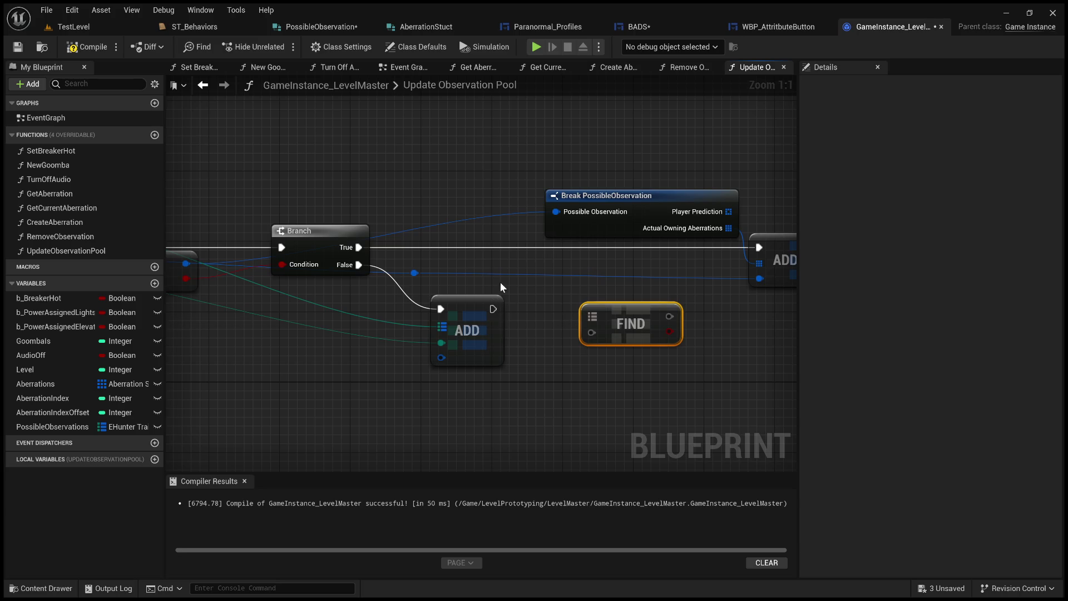
mouse_move(534, 315)
mouse_down()
mouse_move(649, 317)
mouse_move(511, 321)
mouse_move(734, 317)
mouse_up()
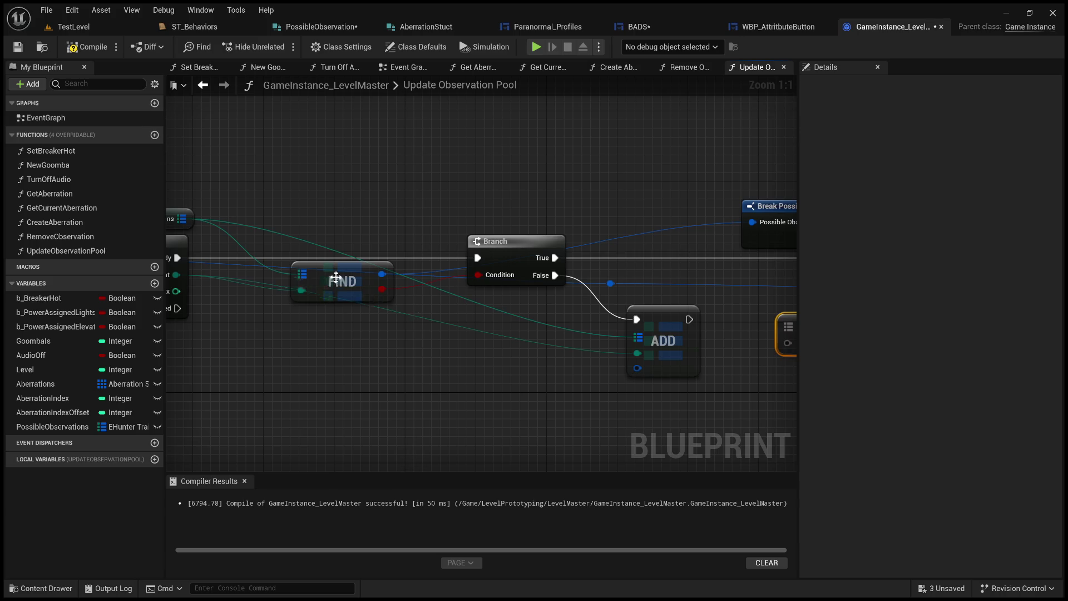
drag(178, 210, 284, 210)
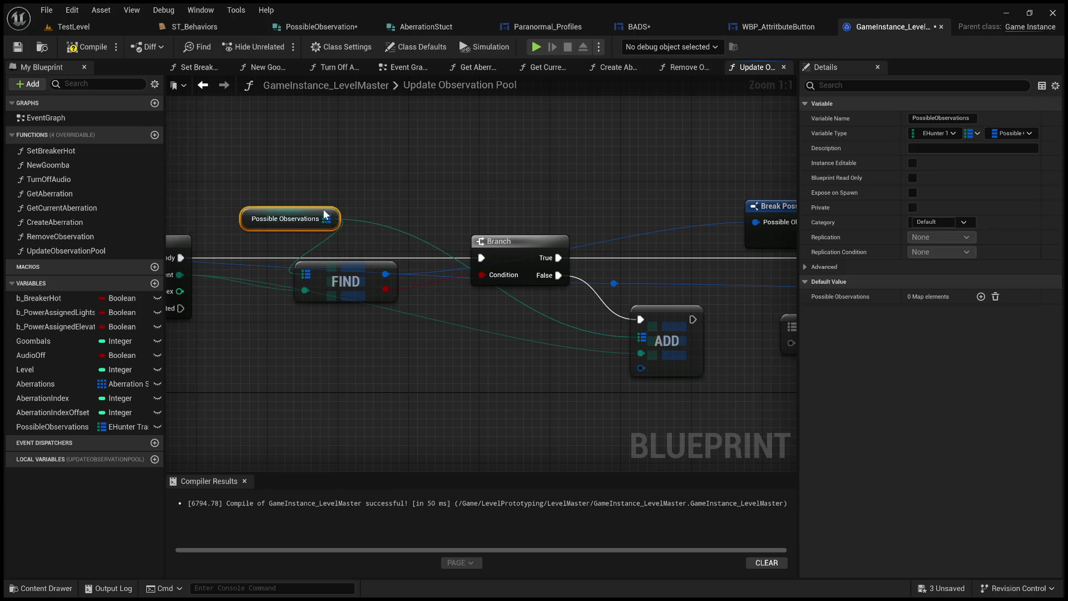
right_click(284, 209)
Add a reroute point beside ADD and select the AddUnique node for copying
mouse_move(584, 317)
mouse_down()
mouse_move(484, 322)
mouse_move(690, 335)
mouse_up()
double_click(506, 332)
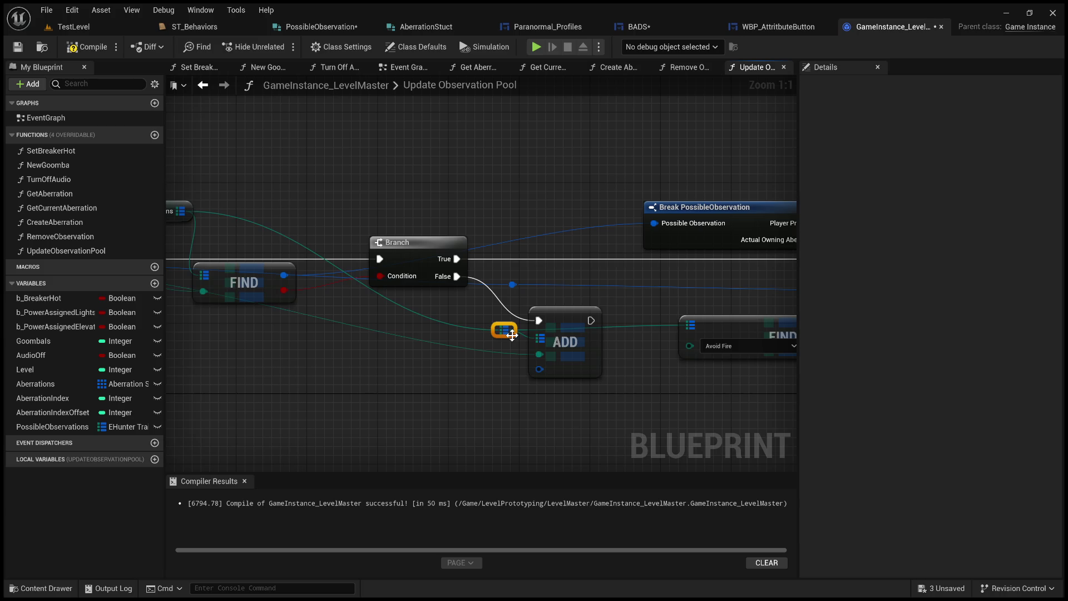
mouse_move(493, 350)
mouse_down()
mouse_move(419, 355)
mouse_move(618, 348)
mouse_move(455, 390)
mouse_up()
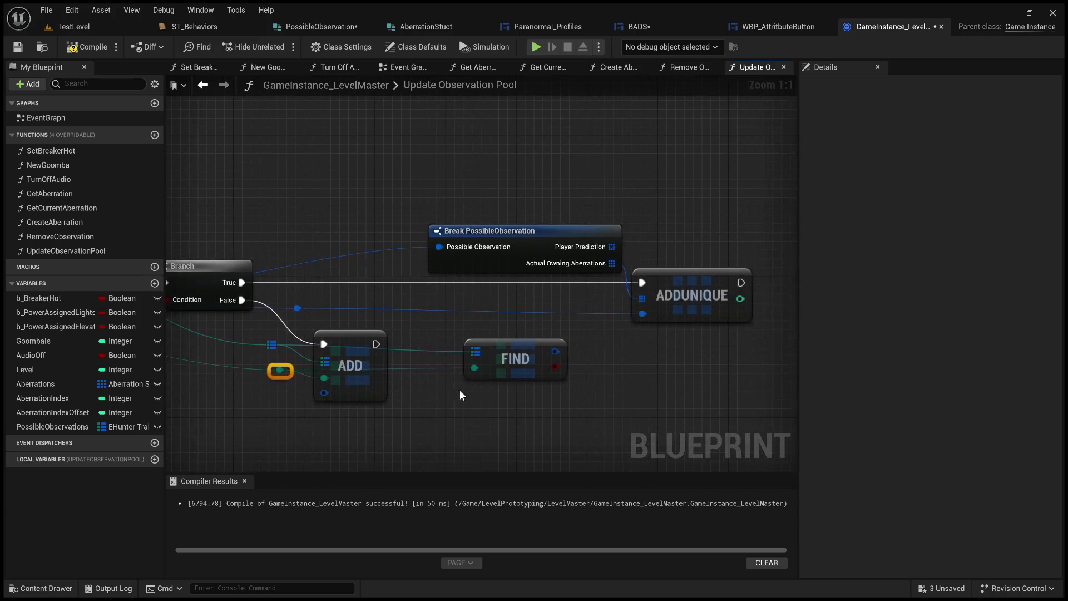
drag(606, 359, 526, 369)
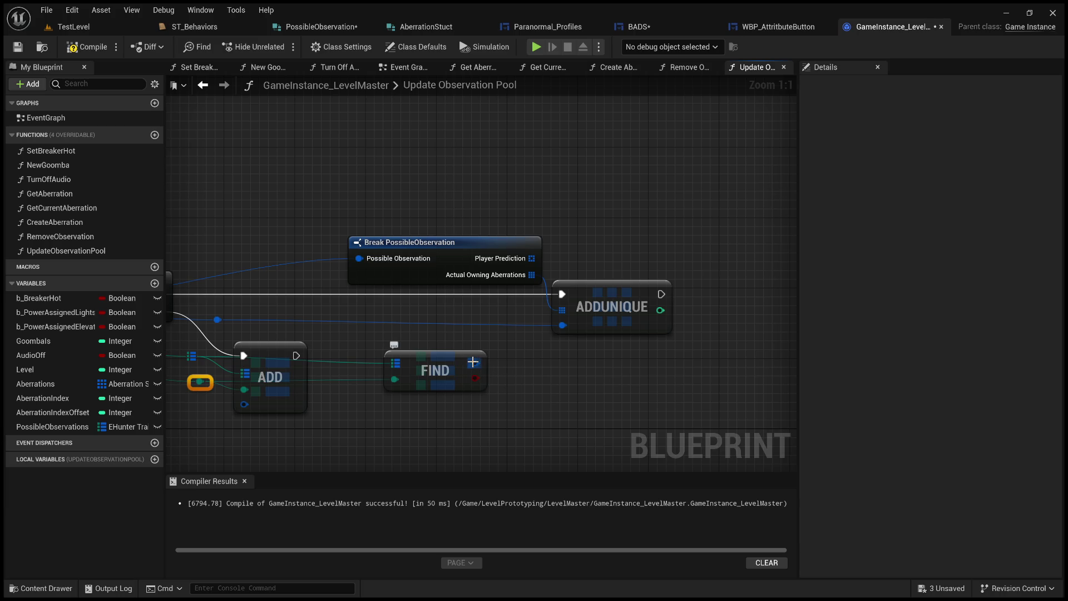
click(606, 323)
Duplicate AddUnique to the right of FIND and chain ADD's execution into it
key(ctrl+d)
drag(584, 399, 546, 365)
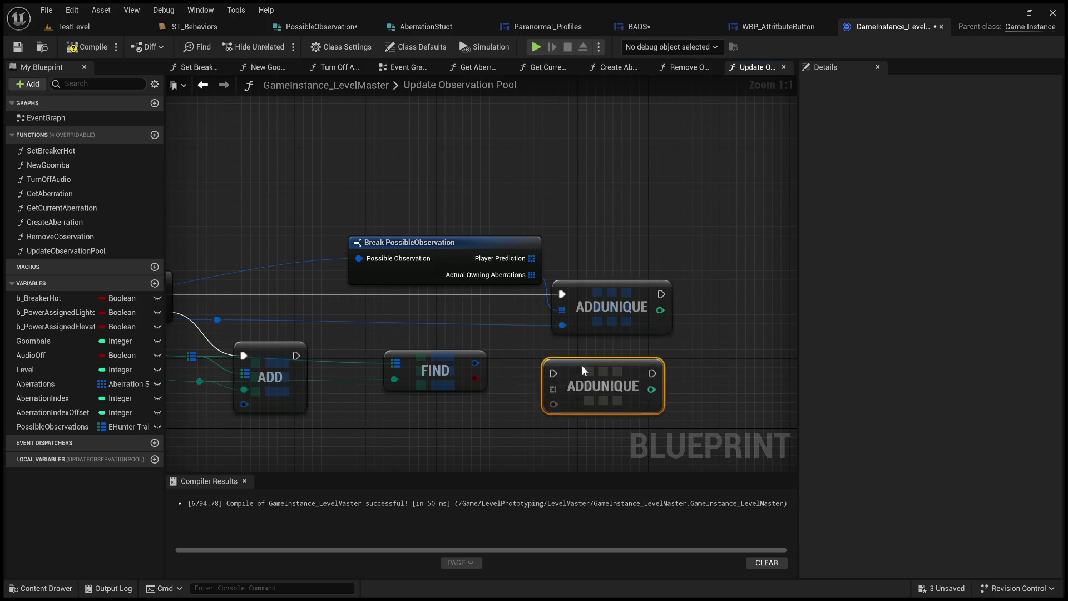
scroll(489, 361, down, 1)
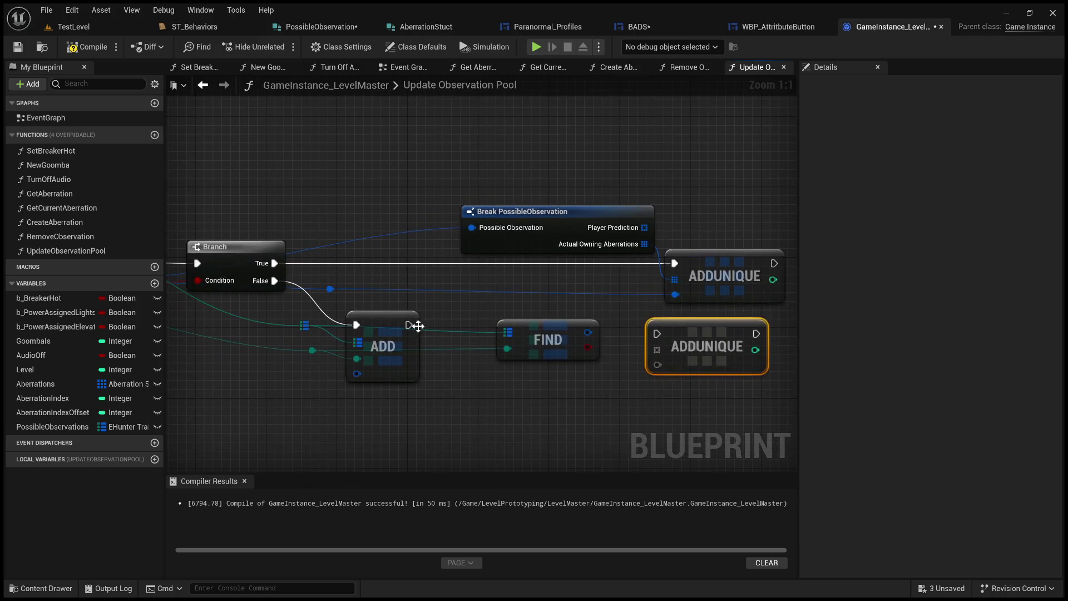
drag(409, 324, 658, 334)
mouse_move(590, 332)
mouse_down()
mouse_move(635, 363)
mouse_move(656, 361)
mouse_up()
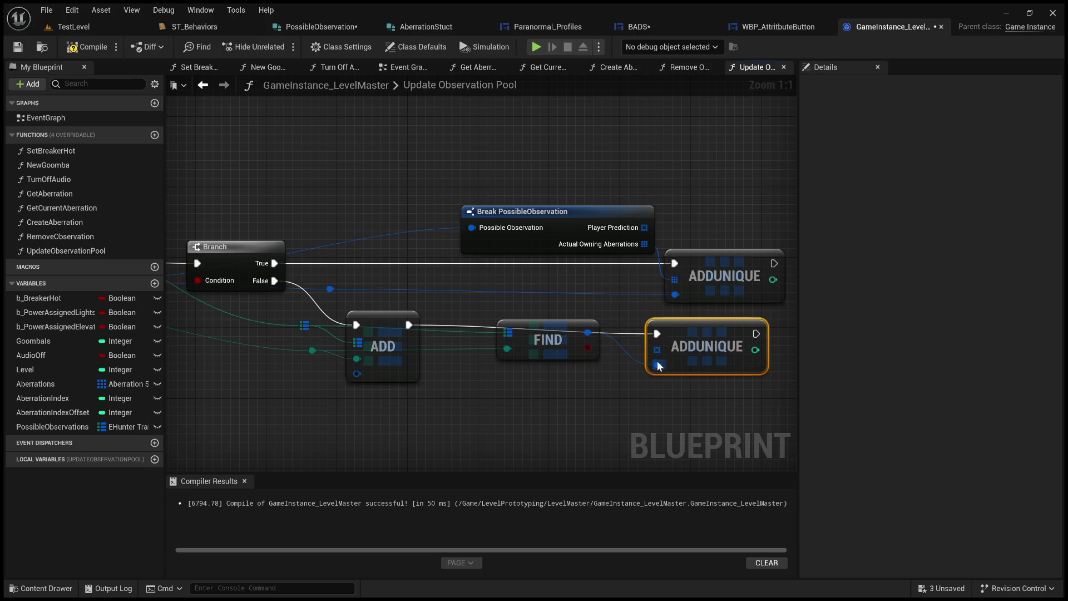
click(582, 218)
mouse_move(483, 263)
mouse_down()
mouse_move(751, 218)
mouse_move(721, 249)
mouse_up()
drag(735, 209, 388, 231)
Duplicate Break PossibleObservation below FIND and feed it with FIND's result
click(575, 368)
double_click(589, 356)
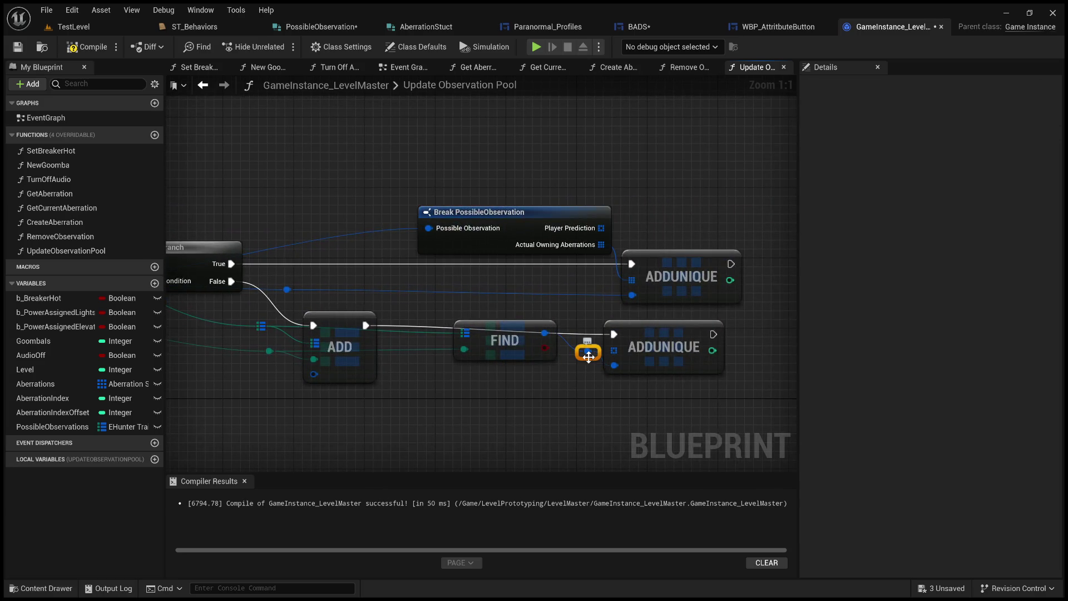
key(Delete)
click(528, 211)
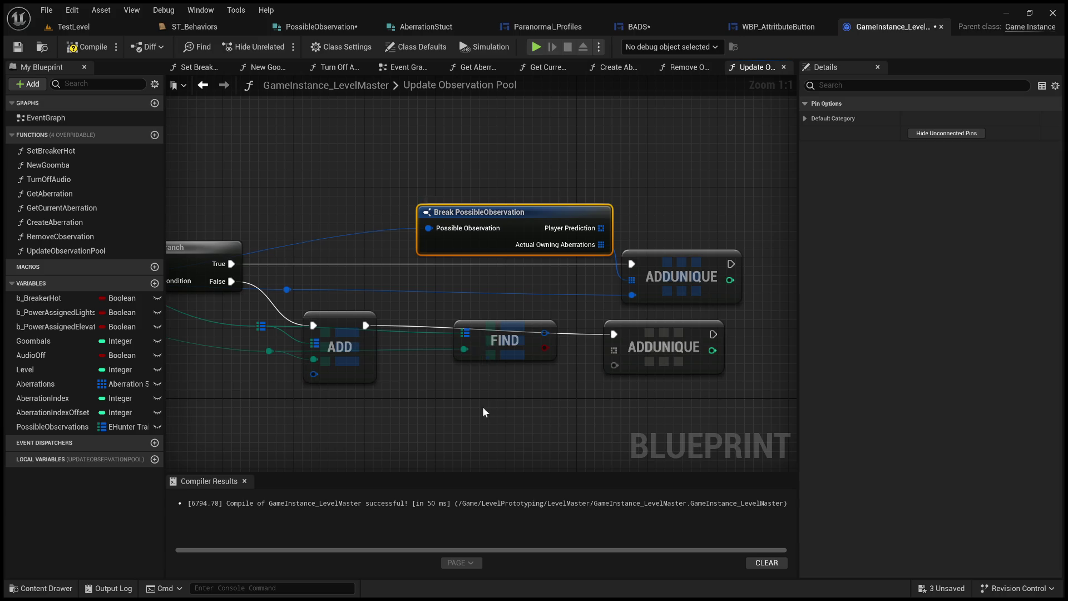
key(ctrl+d)
drag(546, 333, 491, 431)
mouse_move(676, 351)
mouse_down()
mouse_move(561, 318)
mouse_move(689, 302)
mouse_up()
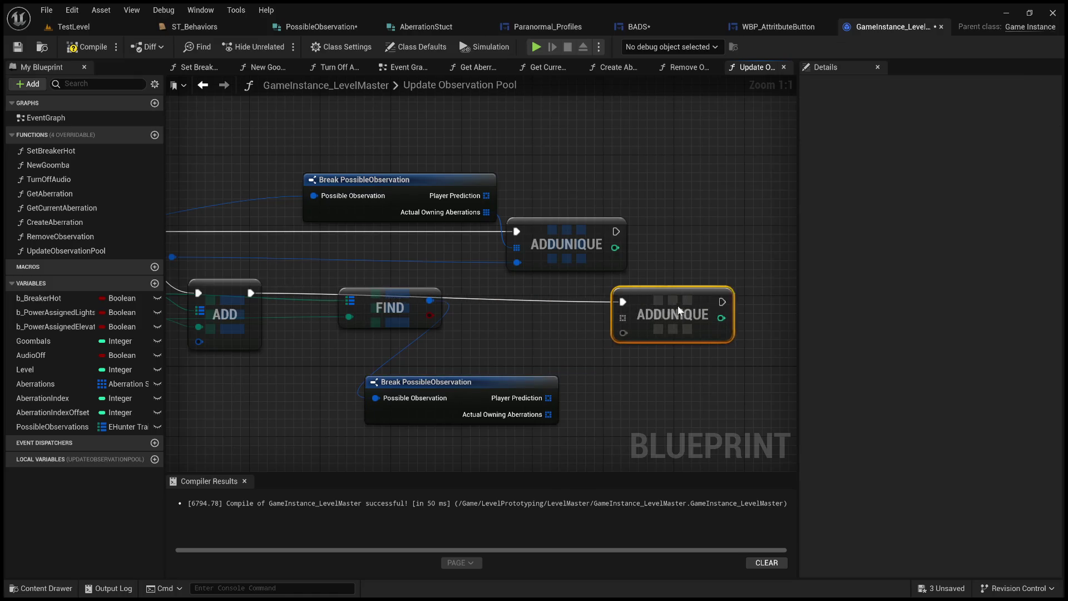
Move the AddUnique nodes right and wire Actual Owning Aberrations into the lower AddUnique
drag(581, 232, 660, 233)
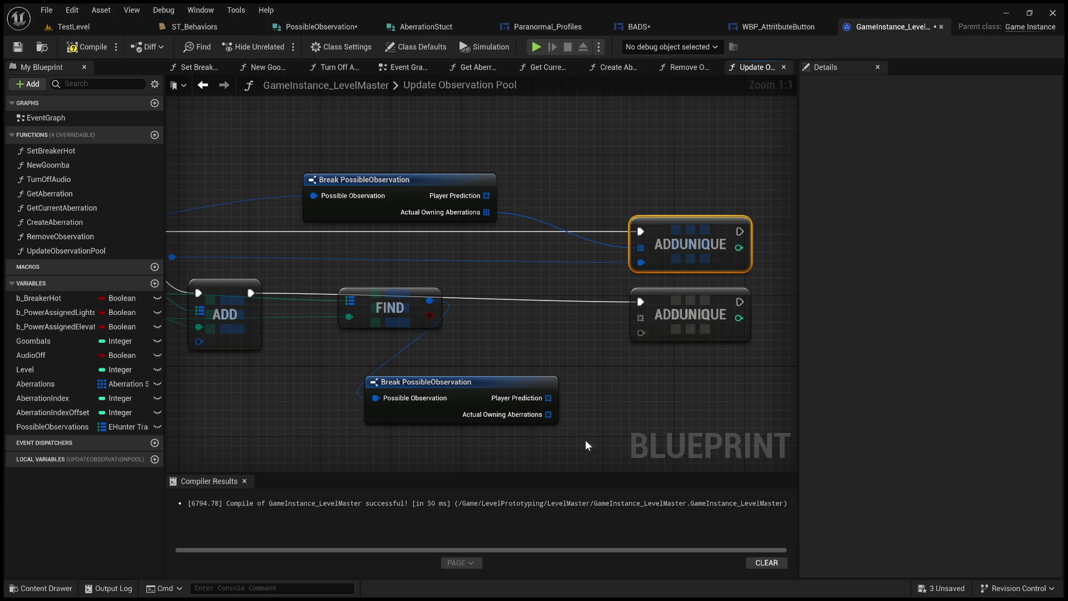
drag(548, 397, 633, 326)
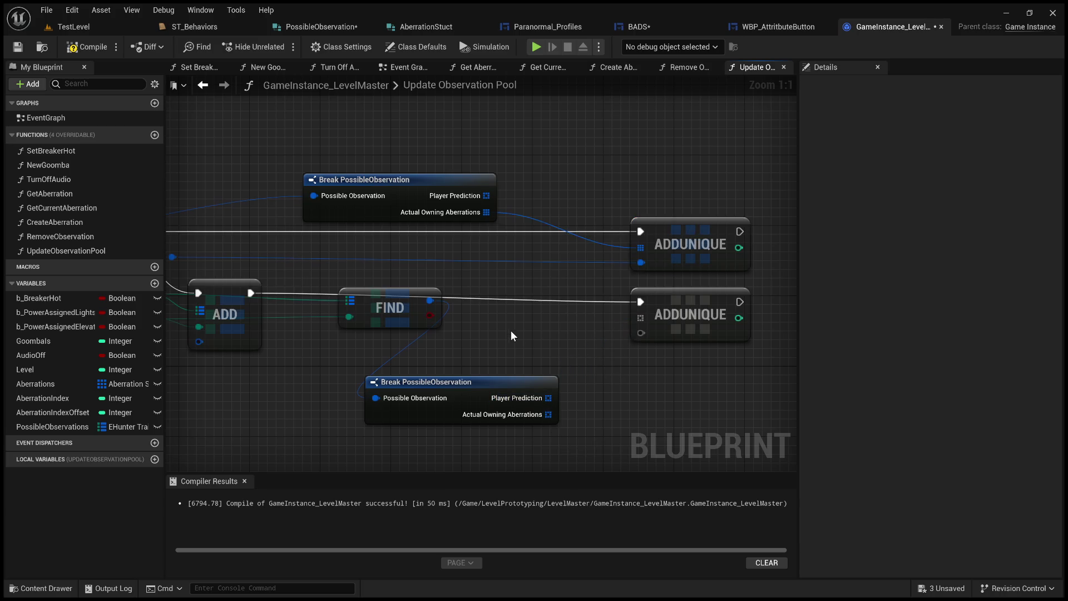
drag(548, 414, 640, 318)
scroll(608, 331, down, 3)
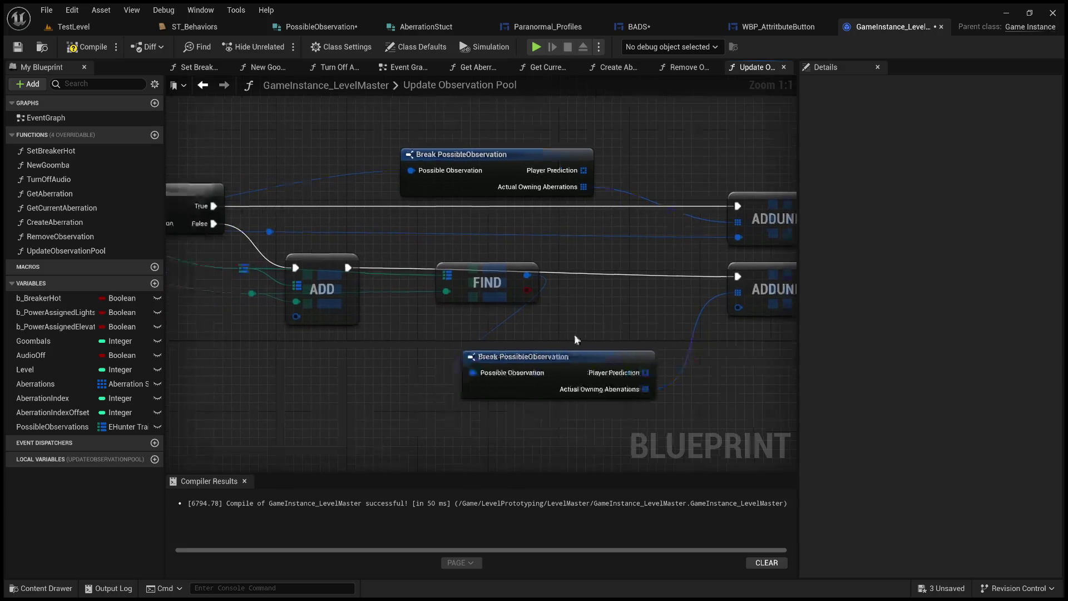
Arrange the lower Break node between FIND and the second AddUnique
click(475, 315)
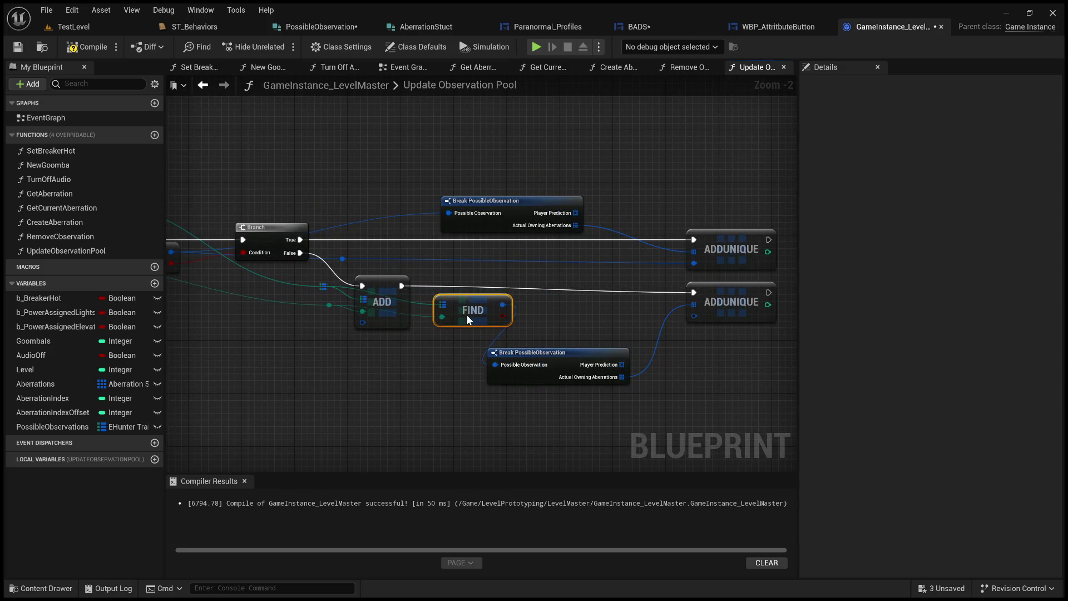
drag(475, 316, 464, 303)
drag(555, 353, 589, 282)
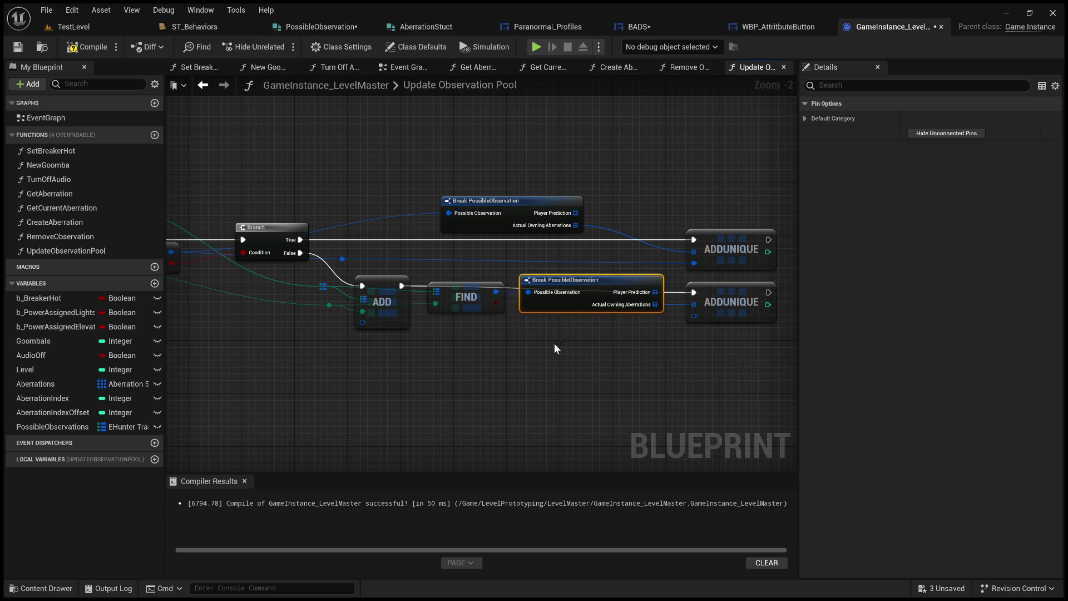
drag(463, 363, 528, 357)
drag(560, 262, 474, 260)
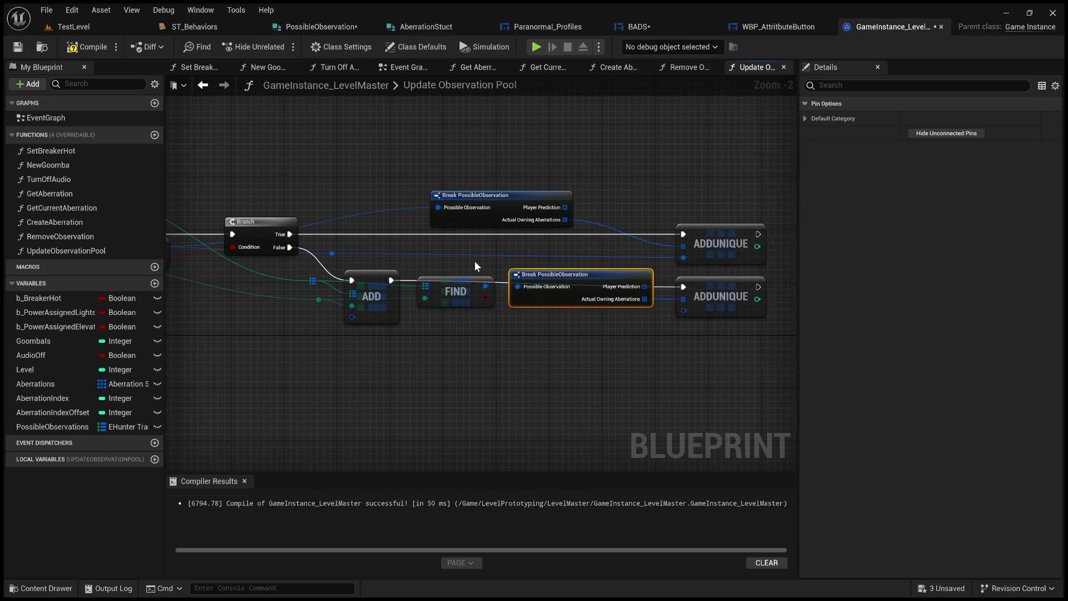
Move the False-path reroute point beside the lower AddUnique
click(332, 252)
drag(334, 255, 645, 254)
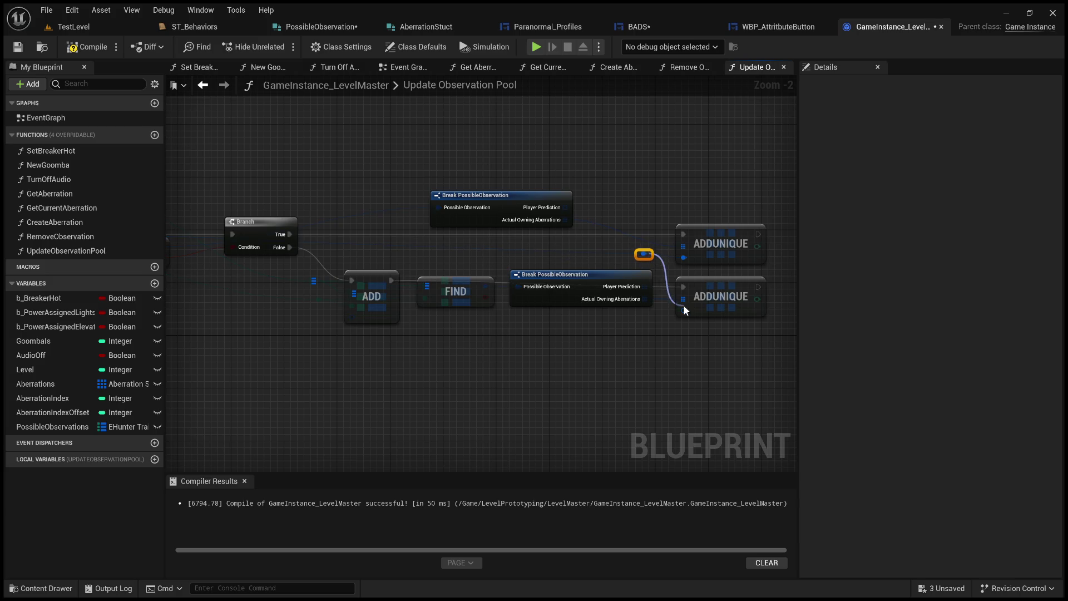
scroll(666, 342, up, 3)
drag(665, 336, 543, 367)
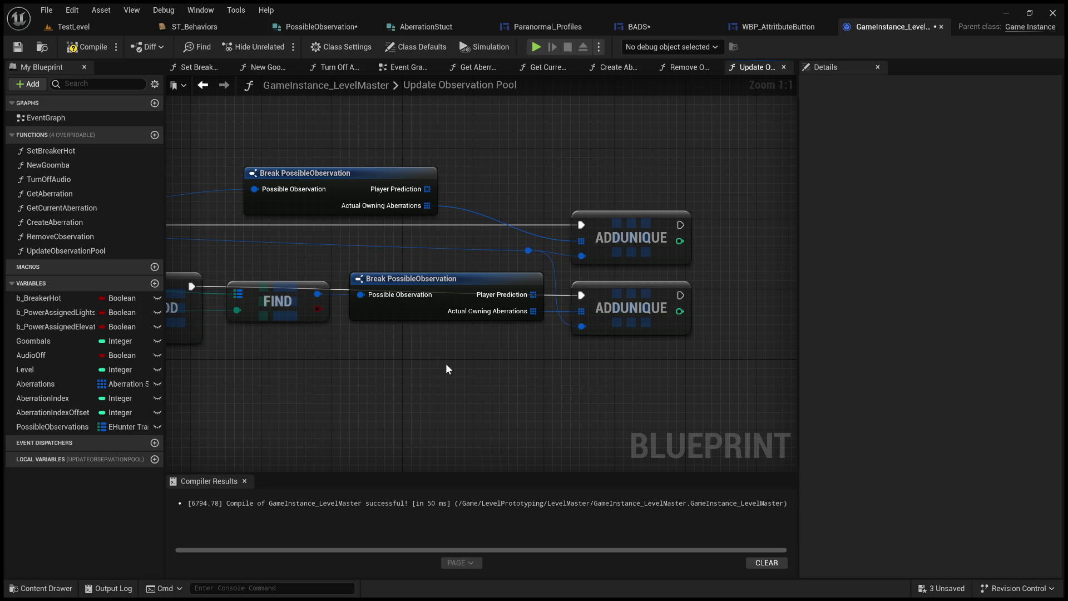
mouse_move(419, 368)
mouse_down()
mouse_move(557, 380)
mouse_move(647, 373)
mouse_move(430, 331)
mouse_move(798, 310)
mouse_up()
scroll(501, 351, down, 2)
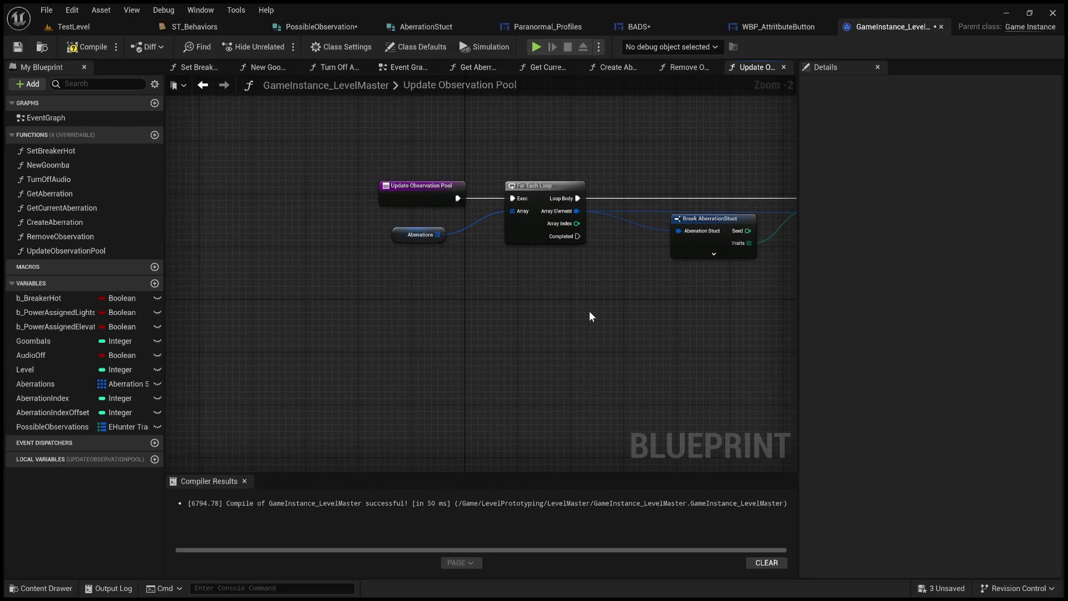
scroll(589, 312, up, 2)
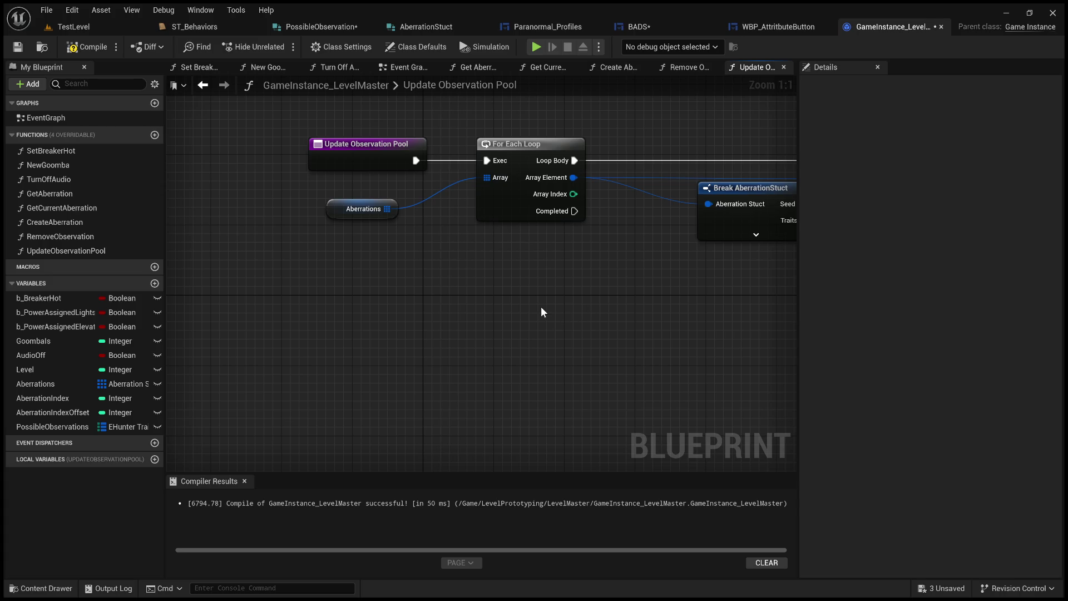
Compile the blueprint and inspect the function entry and Aberrations variable nodes
drag(544, 313, 473, 339)
scroll(473, 340, down, 2)
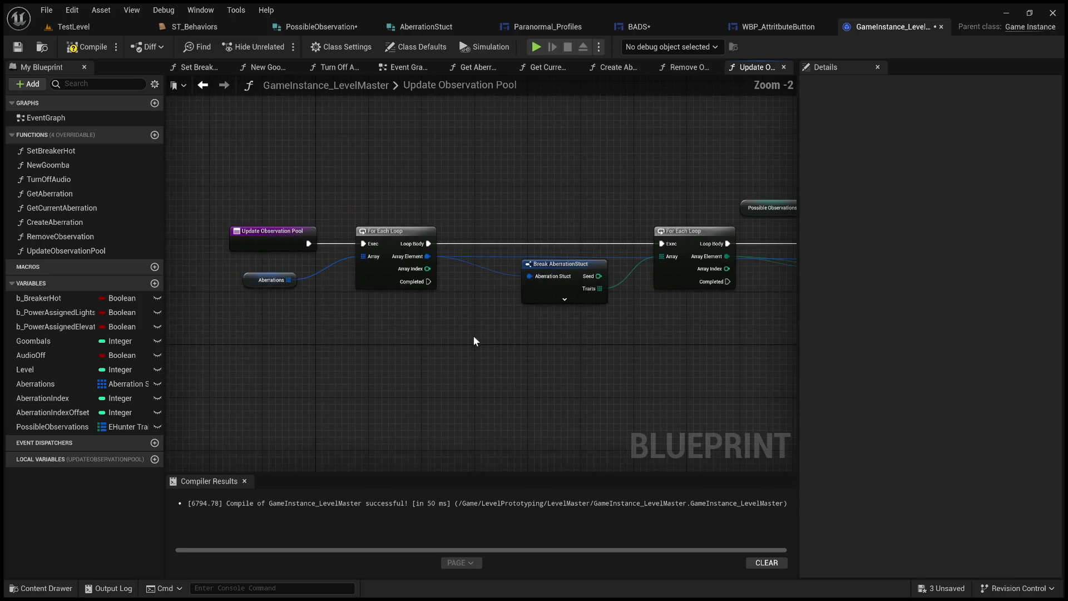
click(92, 46)
mouse_move(300, 187)
mouse_down()
mouse_move(267, 165)
mouse_move(321, 174)
mouse_up()
click(292, 219)
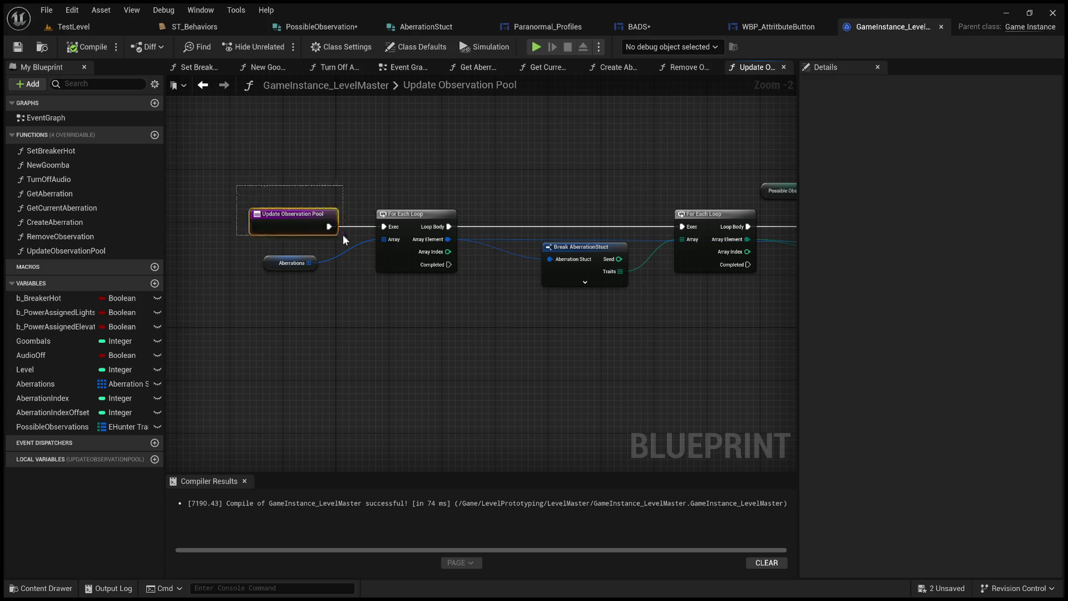
click(330, 163)
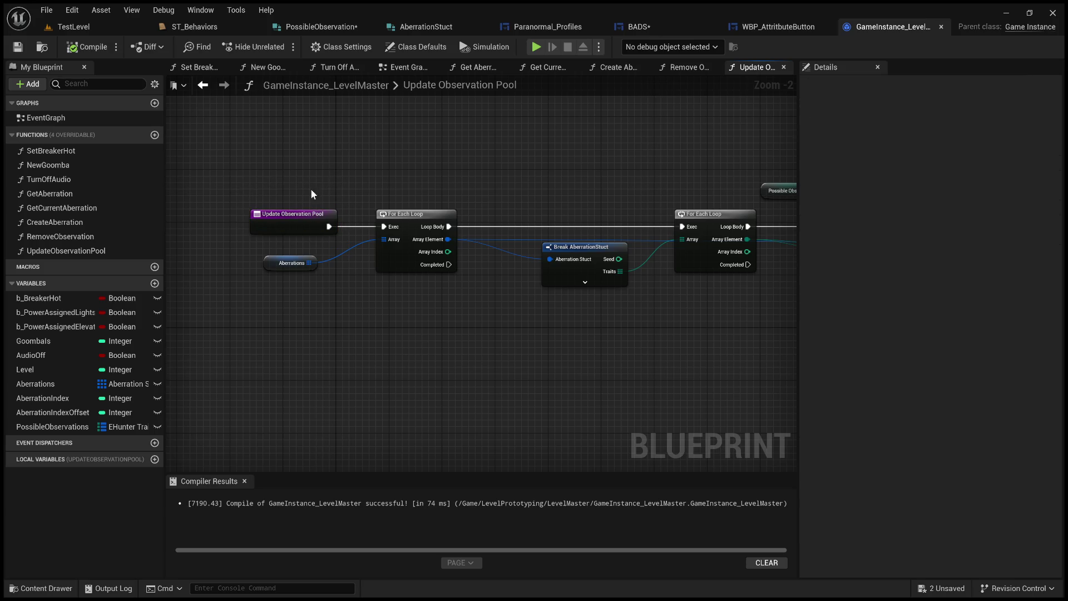
click(294, 259)
scroll(234, 223, up, 2)
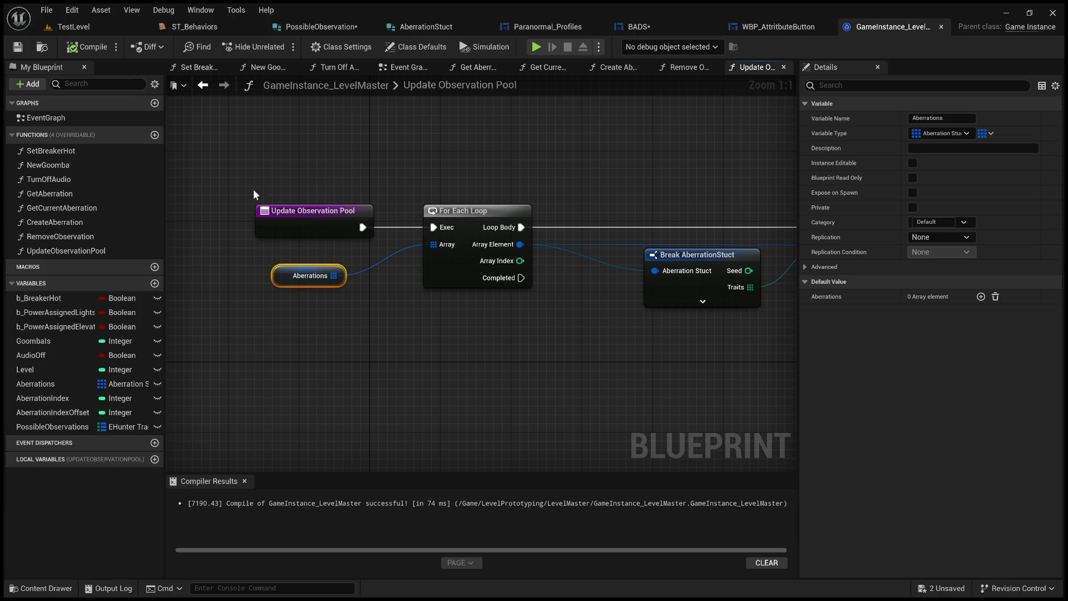
Start a new wire from the array reroute feeding ADD
mouse_move(751, 346)
mouse_down()
mouse_move(523, 311)
mouse_move(385, 317)
mouse_move(511, 321)
mouse_up()
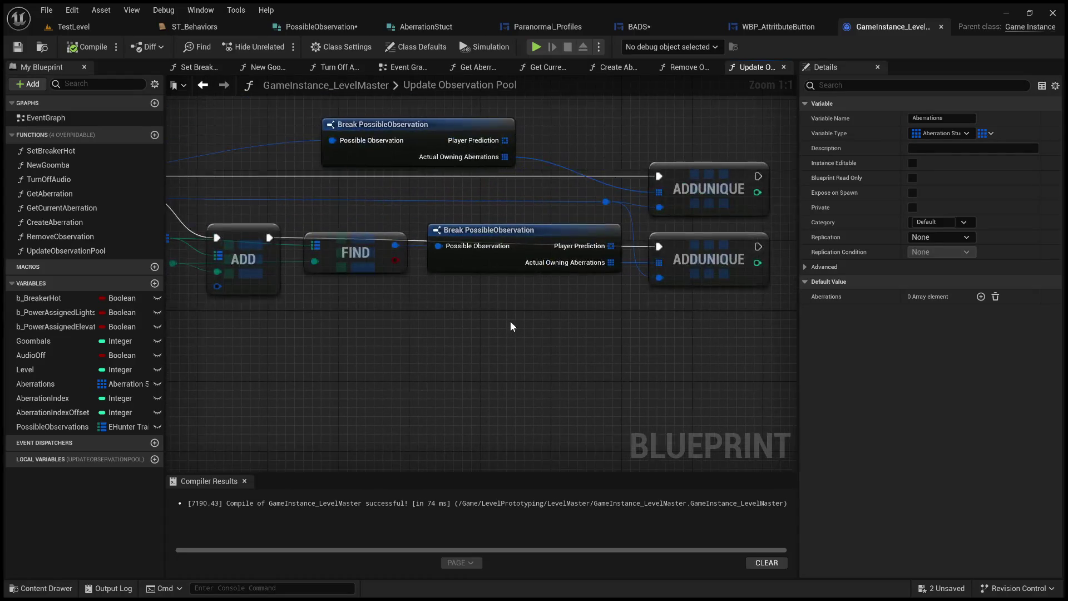
drag(437, 317, 518, 337)
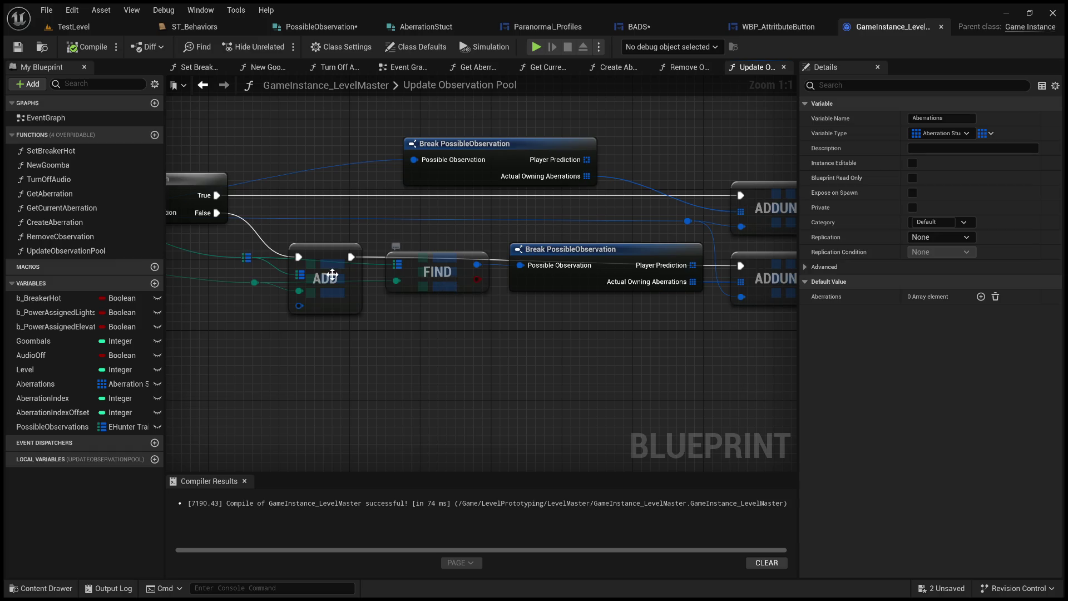
drag(245, 259, 362, 405)
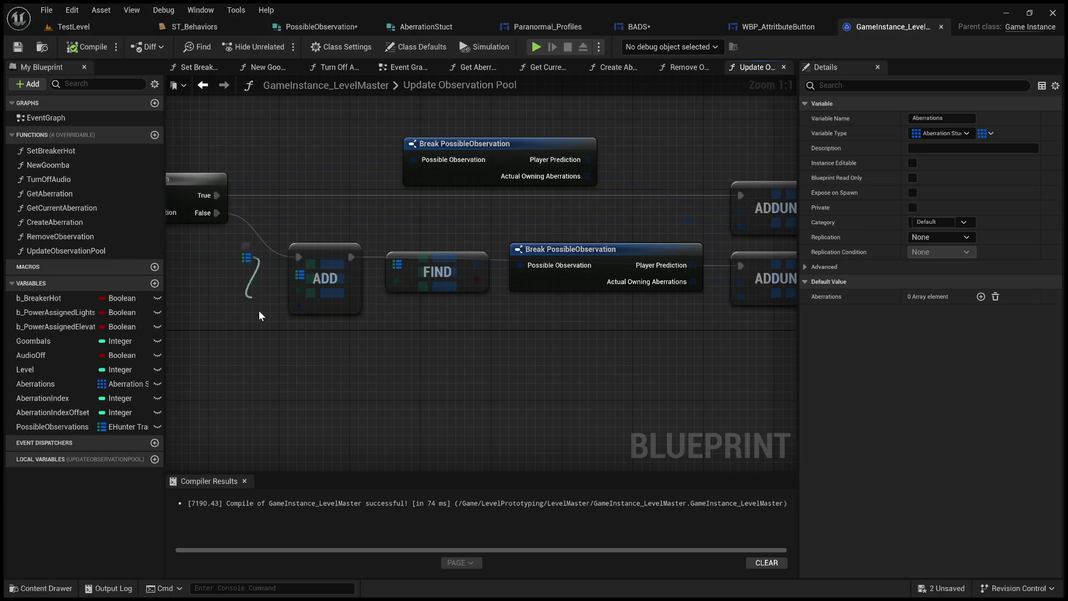
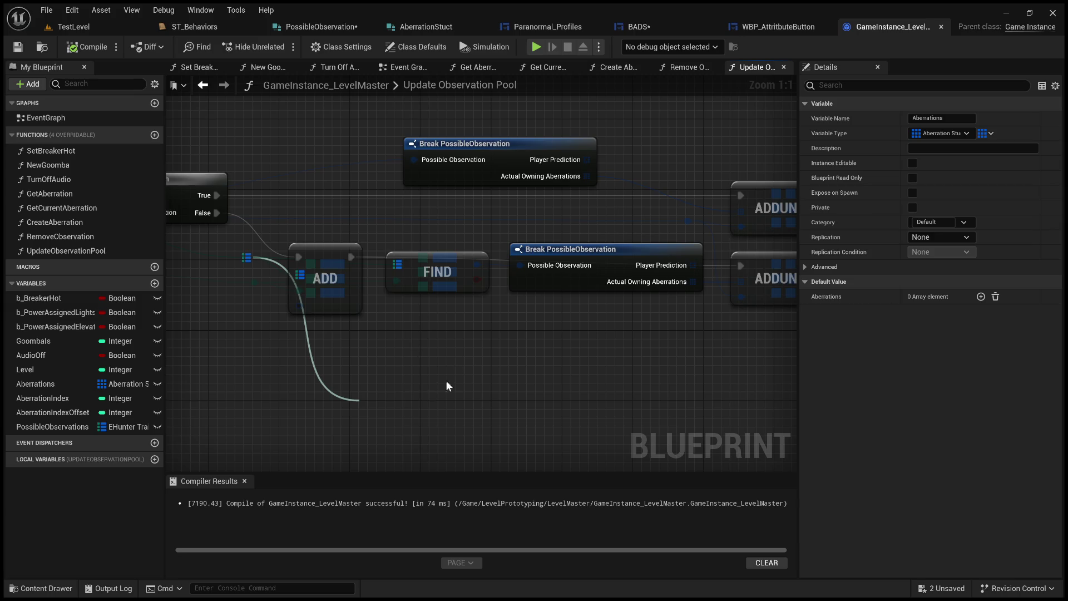
Survey Update Observation Pool and BADS, then bring Paranormal_Profiles' Break AberrationStuct logic into view
click(419, 433)
scroll(507, 403, down, 3)
drag(507, 403, 526, 401)
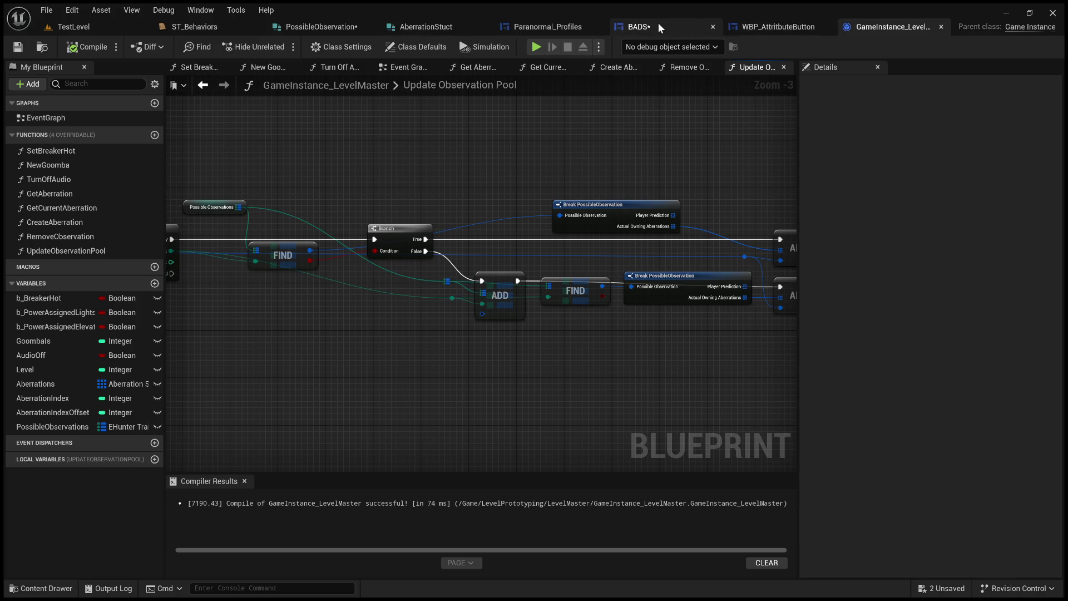
click(643, 27)
scroll(578, 189, up, 2)
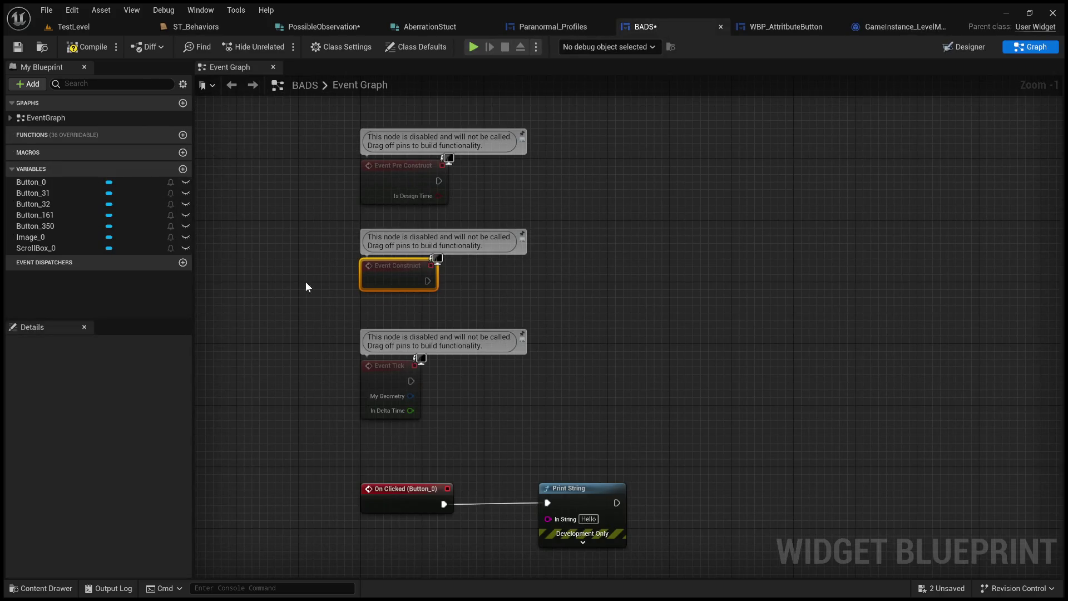
click(634, 217)
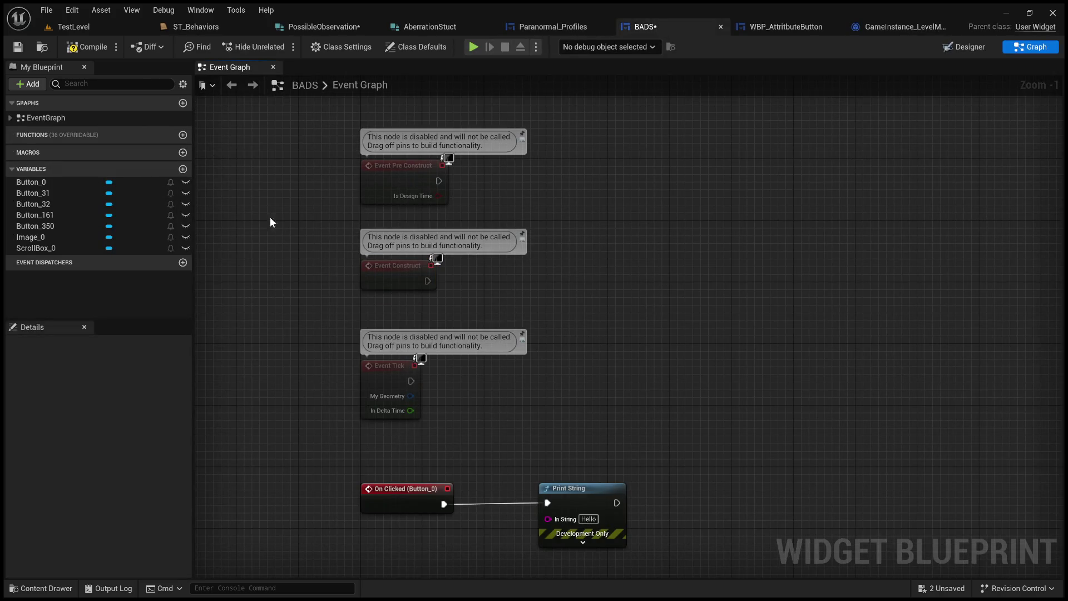
scroll(532, 340, down, 4)
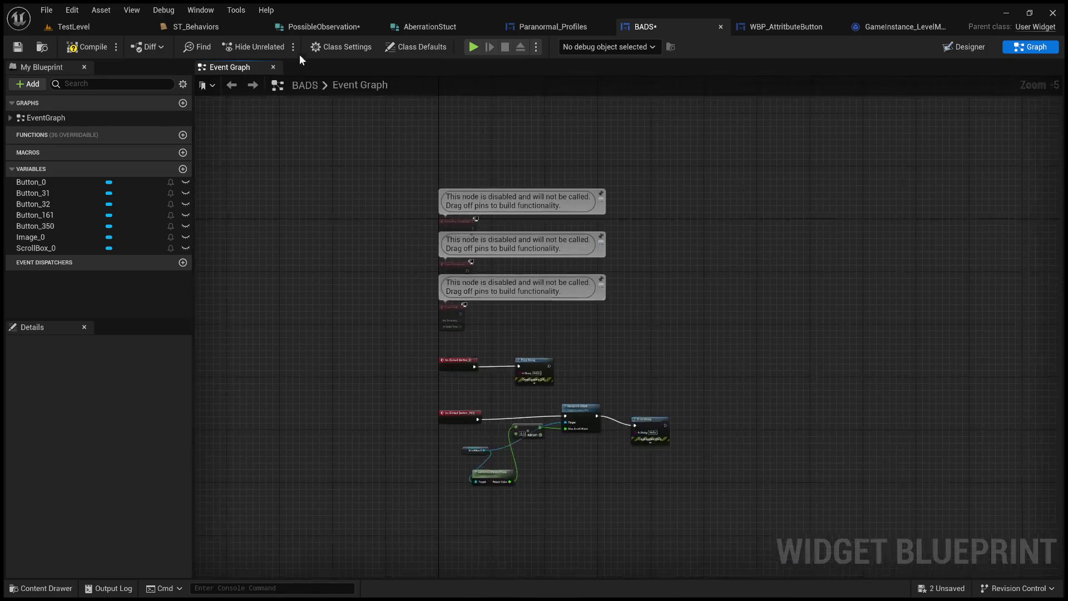
click(551, 27)
drag(563, 77, 539, 175)
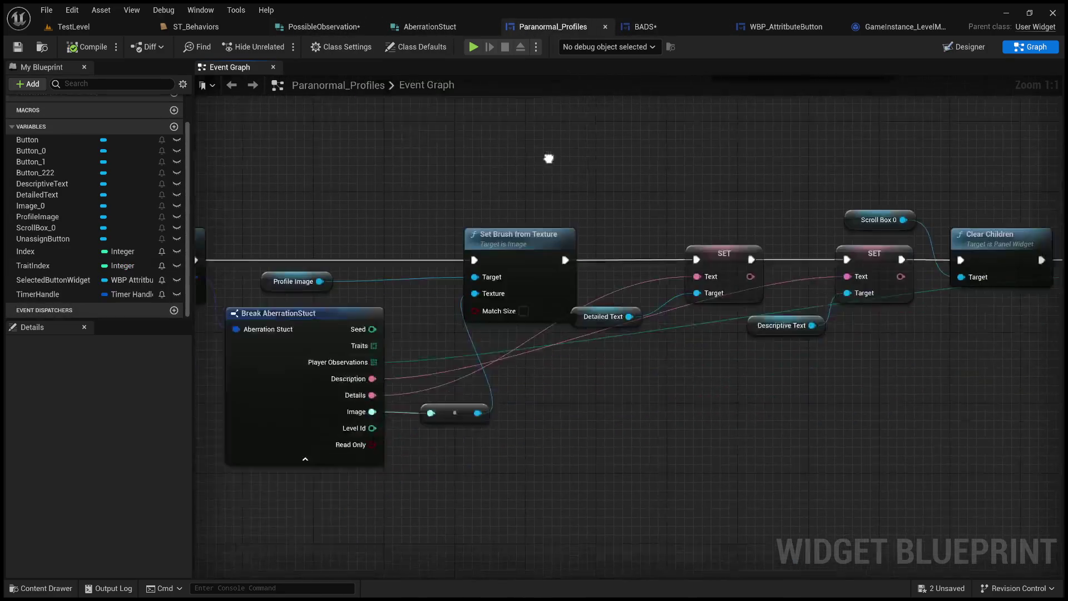
scroll(540, 176, down, 4)
Review the Create Aberration and Make Array nodes and select Get Game Instance with its cast
mouse_move(645, 358)
mouse_down()
mouse_move(653, 316)
mouse_move(510, 314)
mouse_up()
drag(644, 308, 272, 311)
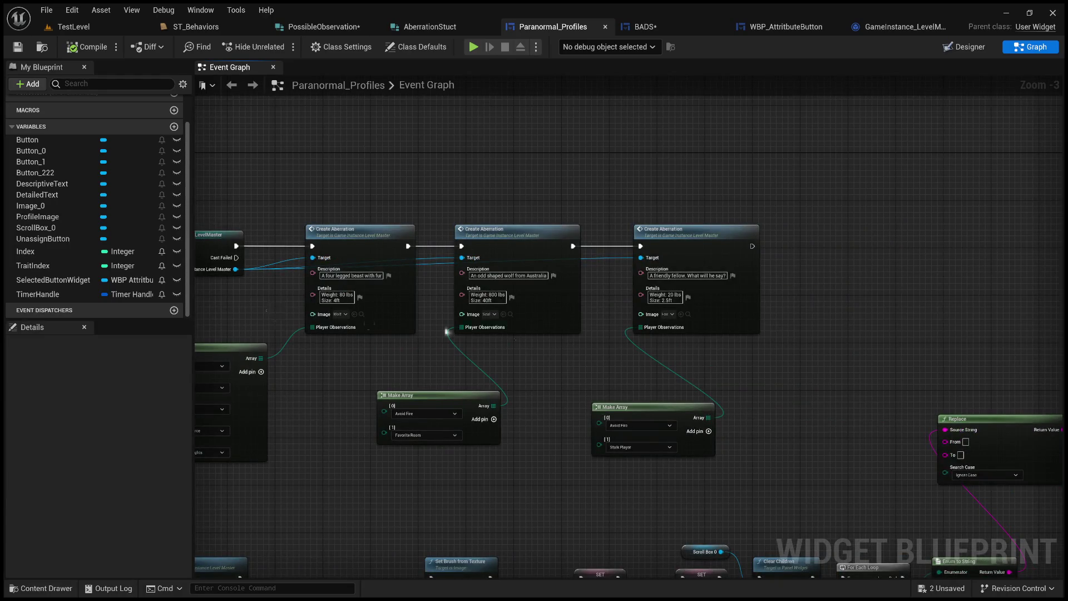
scroll(413, 326, up, 1)
scroll(520, 357, up, 1)
mouse_move(520, 357)
mouse_down()
mouse_move(480, 363)
mouse_move(514, 383)
mouse_move(835, 292)
mouse_up()
scroll(562, 343, up, 1)
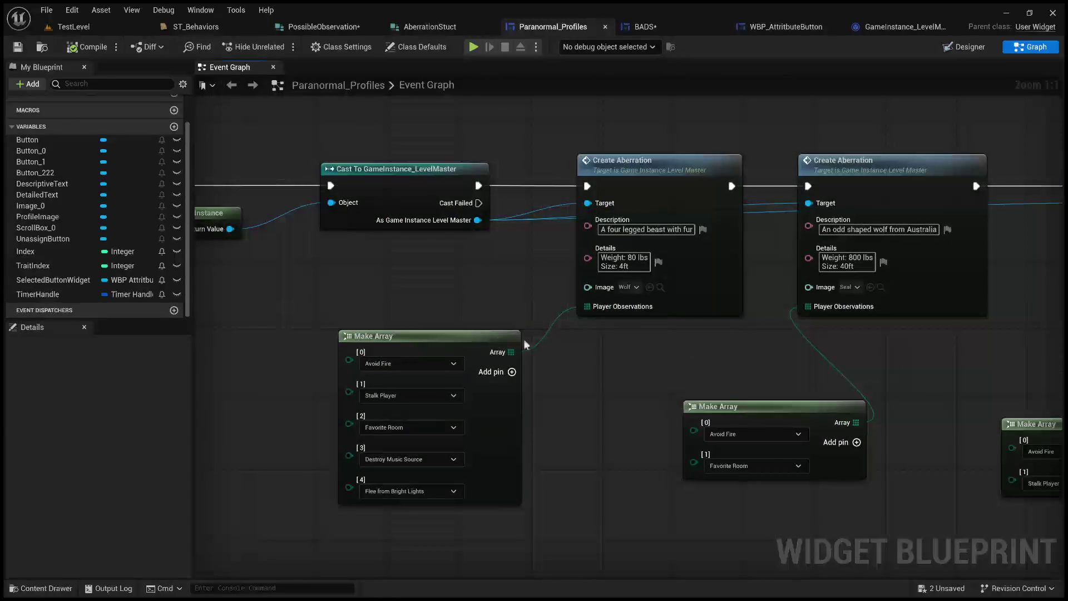
drag(417, 317, 668, 317)
drag(501, 317, 957, 265)
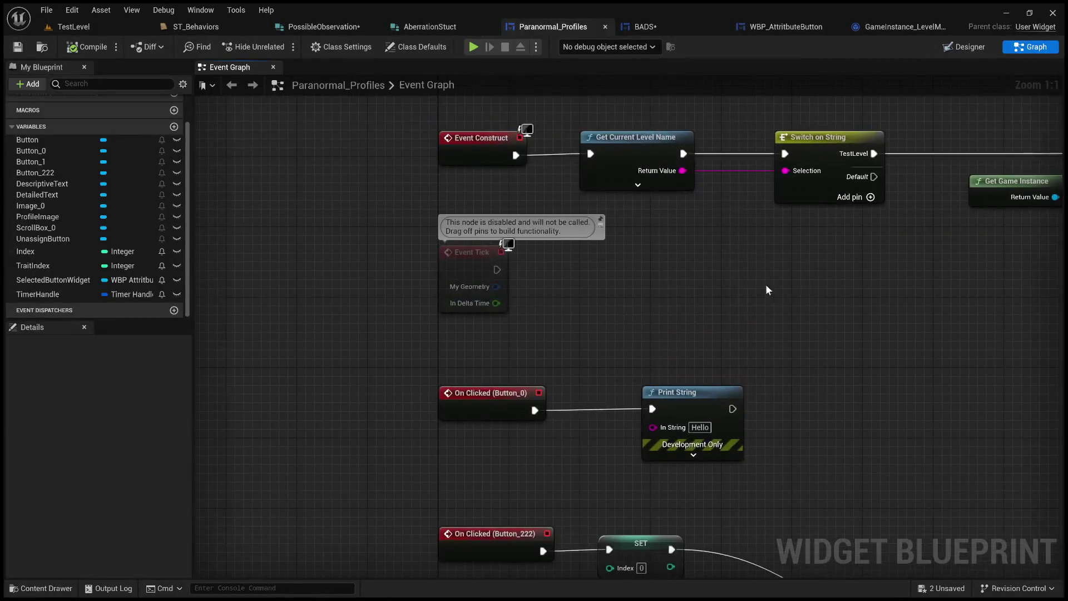
scroll(687, 284, down, 2)
scroll(780, 286, down, 2)
click(635, 250)
click(753, 220)
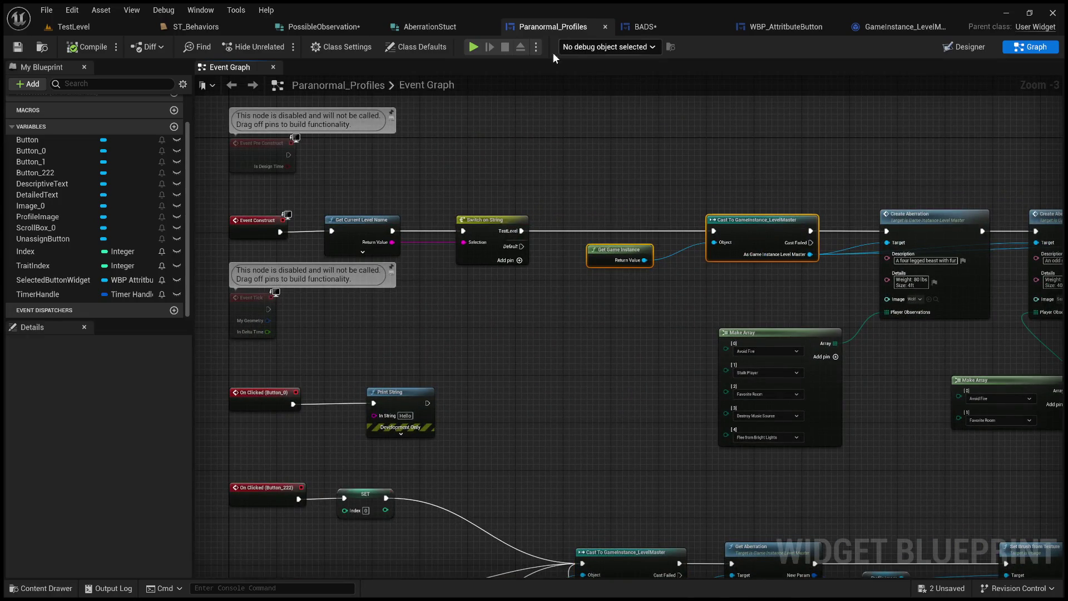
click(647, 26)
scroll(558, 300, up, 2)
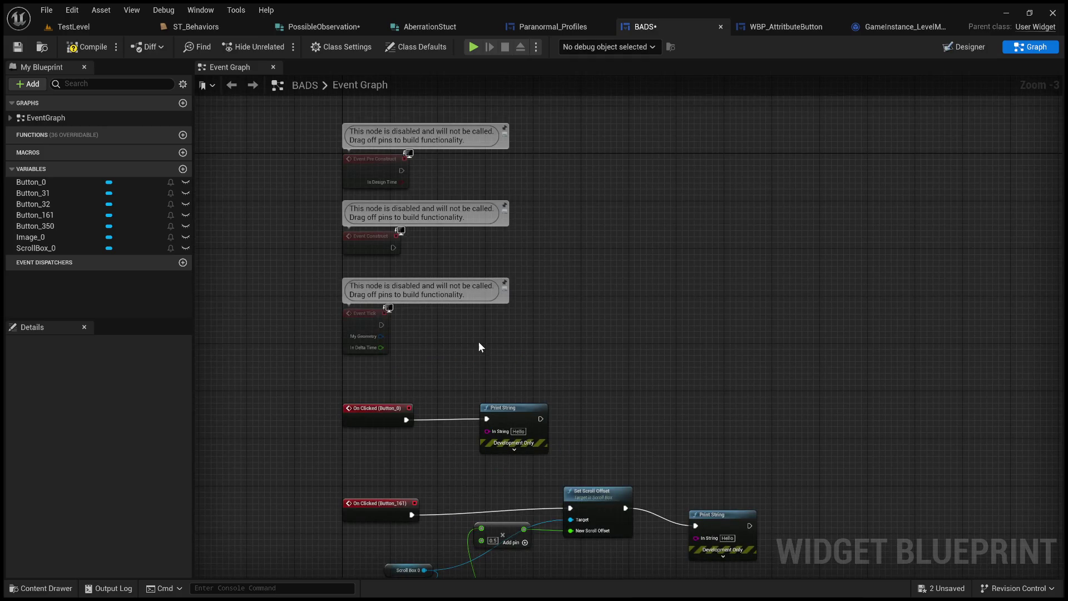
click(552, 26)
Run Get Current Level Name from Event Pre Construct instead of Event Construct
drag(511, 189, 589, 241)
drag(377, 214, 417, 293)
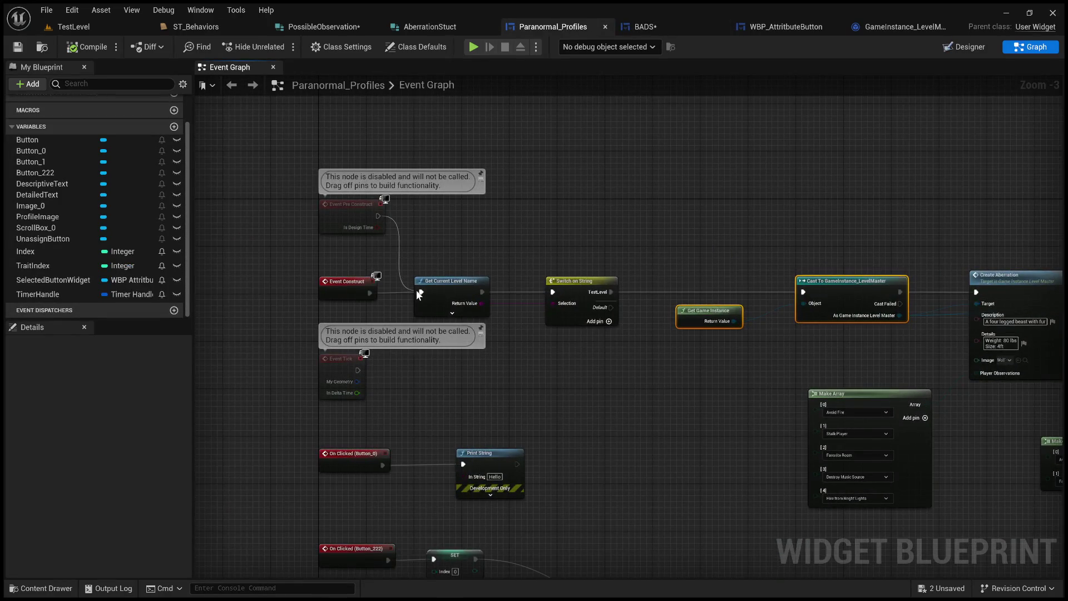
alt+click(402, 292)
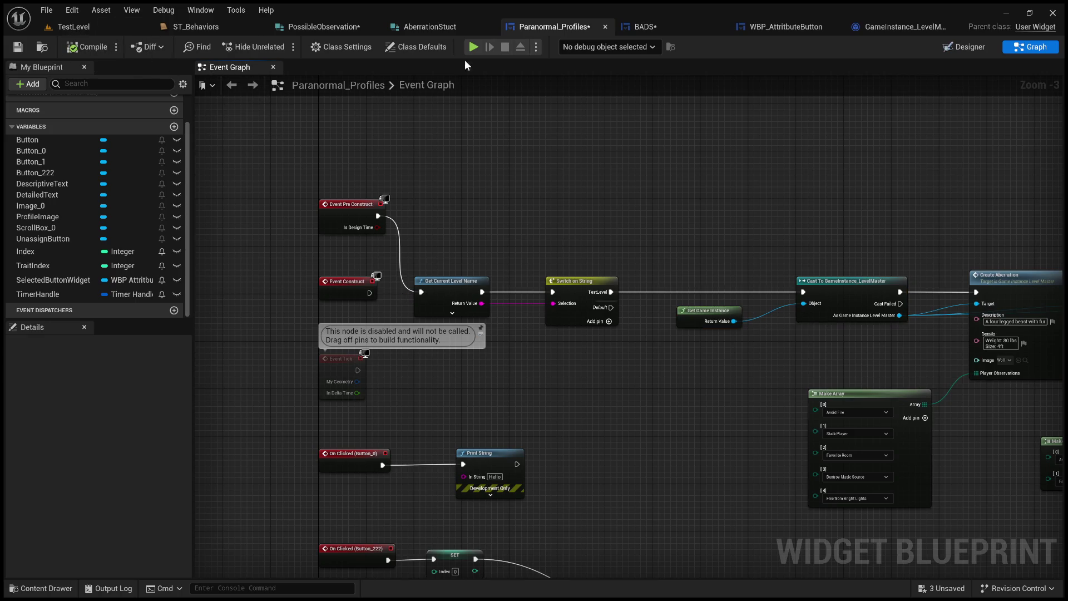
click(642, 27)
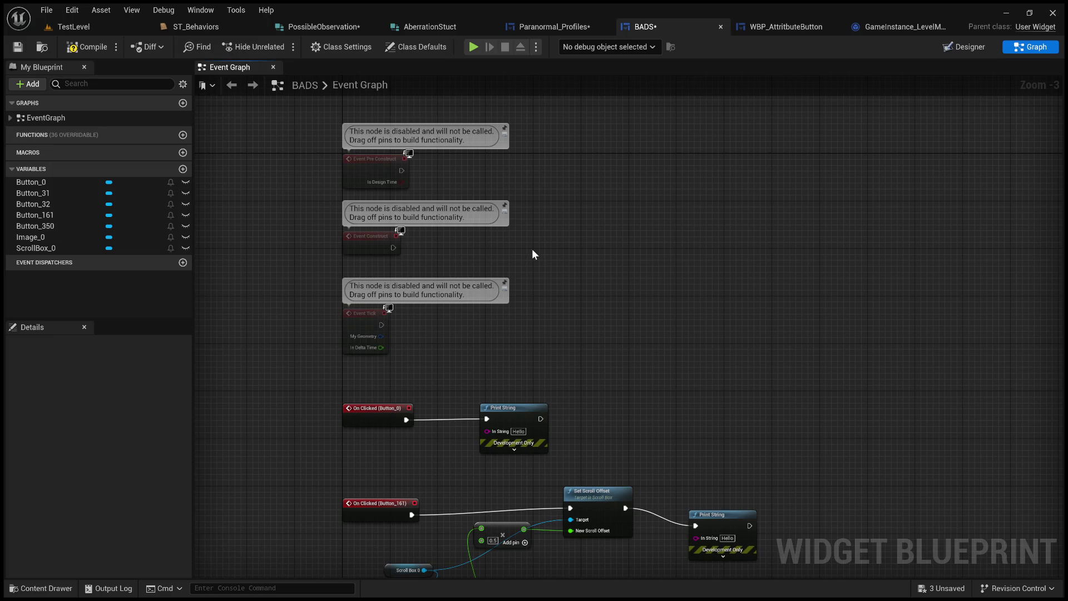
Have BADS's Event Construct cast the game instance and call Update Observation Pool, then save
key(ctrl+v)
mouse_move(393, 247)
mouse_down()
mouse_move(646, 270)
mouse_move(674, 236)
mouse_up()
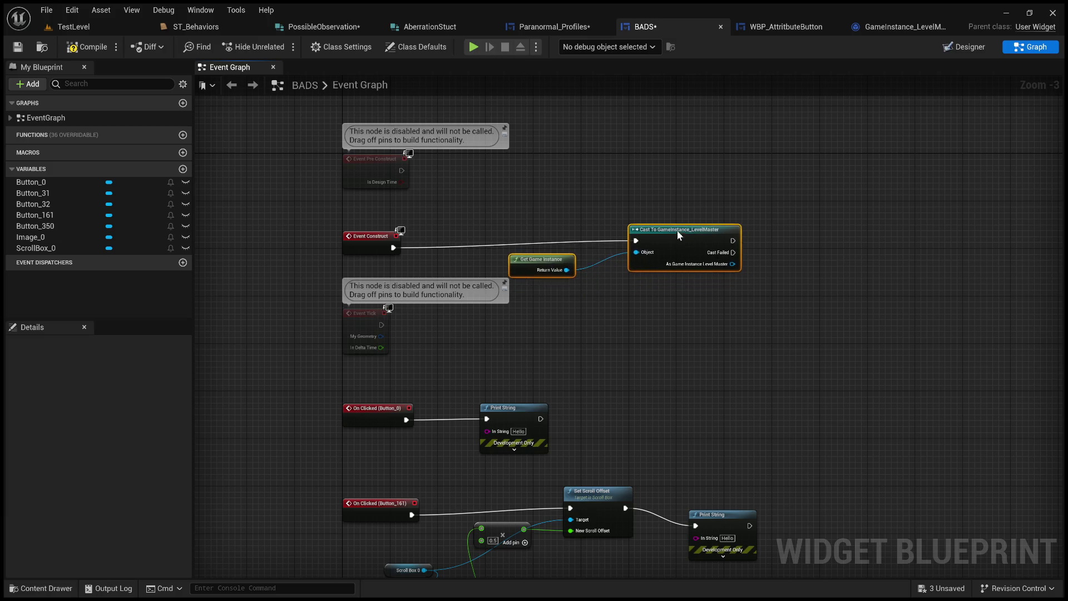
mouse_move(726, 269)
mouse_down()
mouse_move(784, 254)
mouse_move(788, 232)
mouse_up()
click(897, 324)
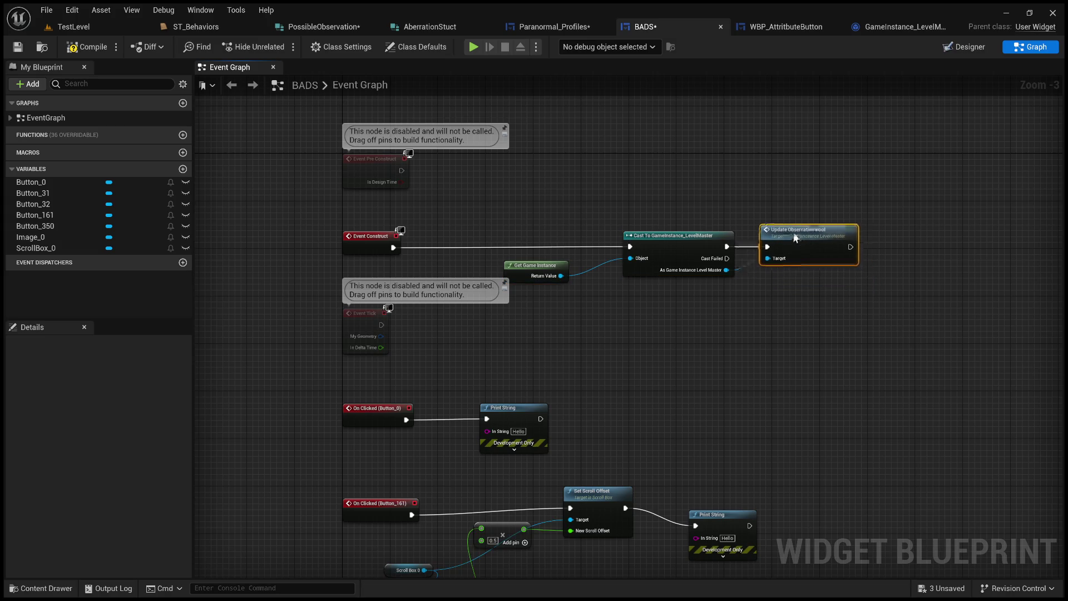
click(87, 47)
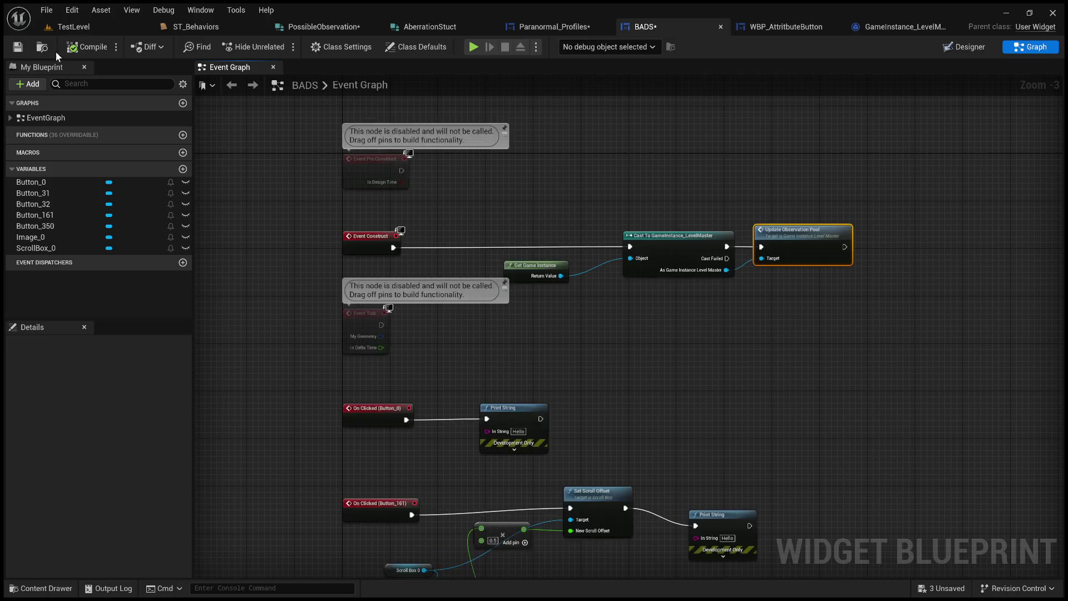
Return via Paranormal_Profiles and BADS to GameInstance_LevelMaster's Update Observation Pool function
click(552, 28)
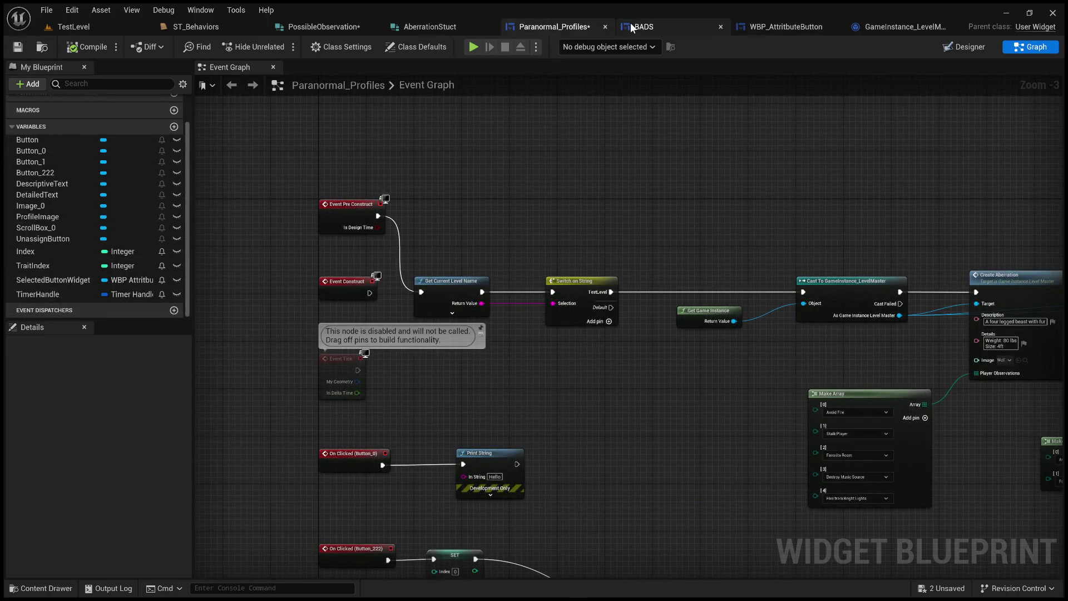
click(671, 26)
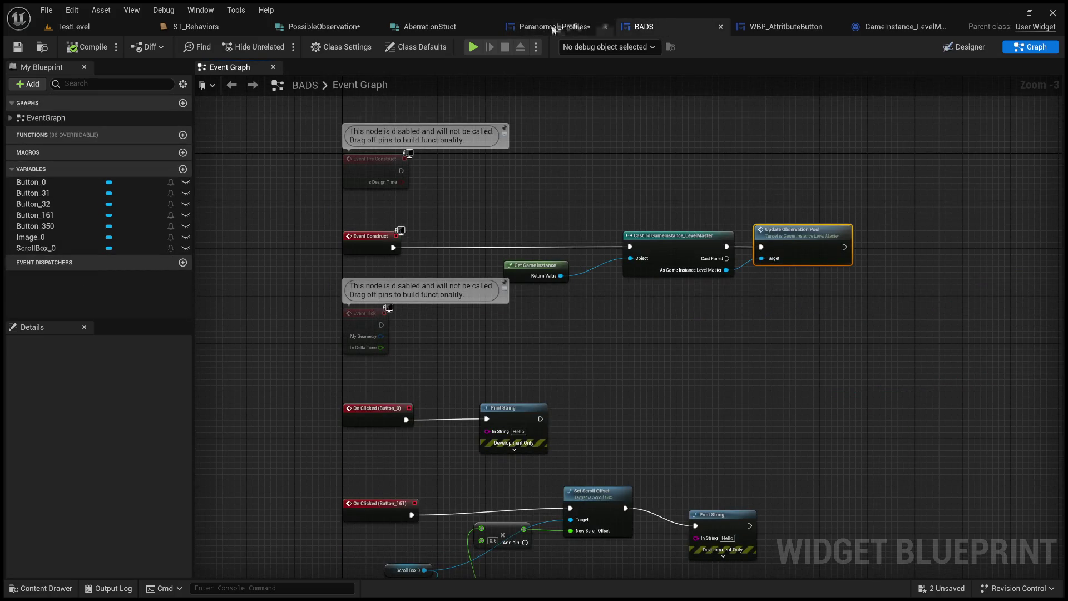
click(897, 27)
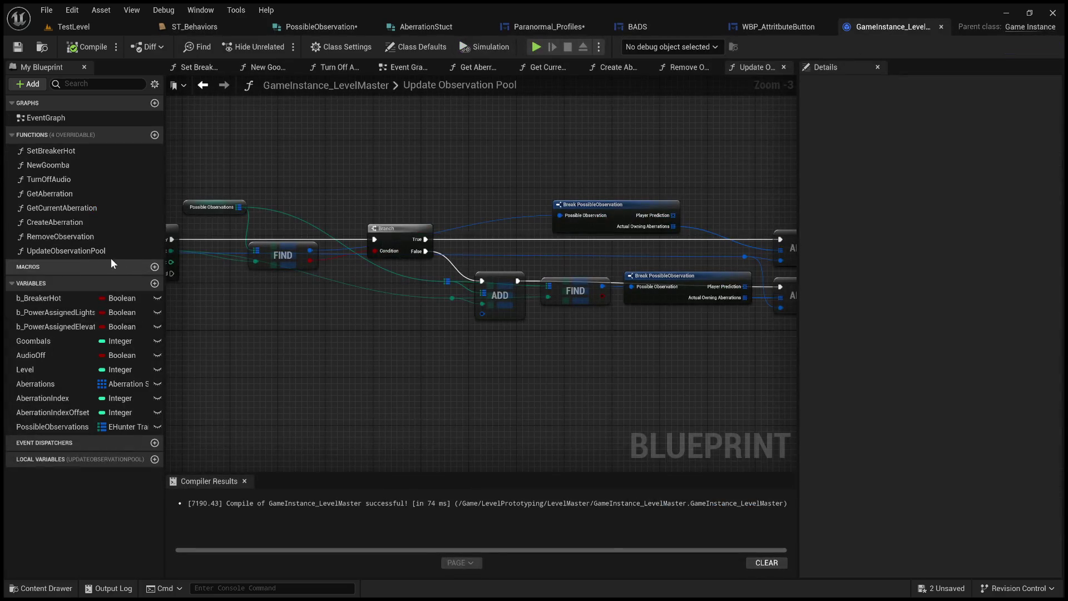
Inspect the PossibleObservations variable and the Branch, ADDUNIQUE and FIND nodes
click(66, 427)
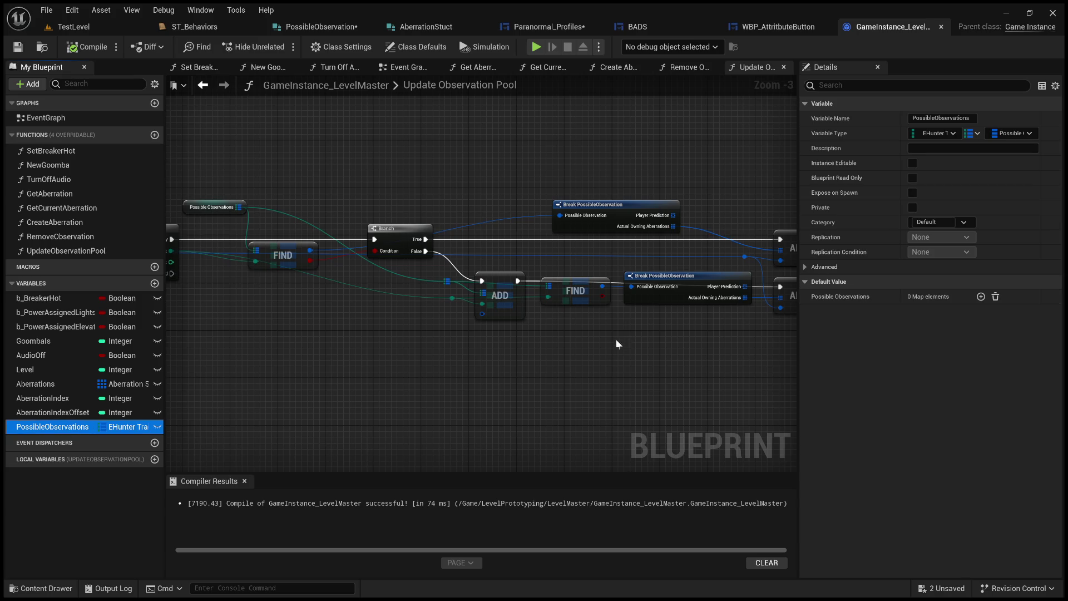
scroll(617, 337, up, 4)
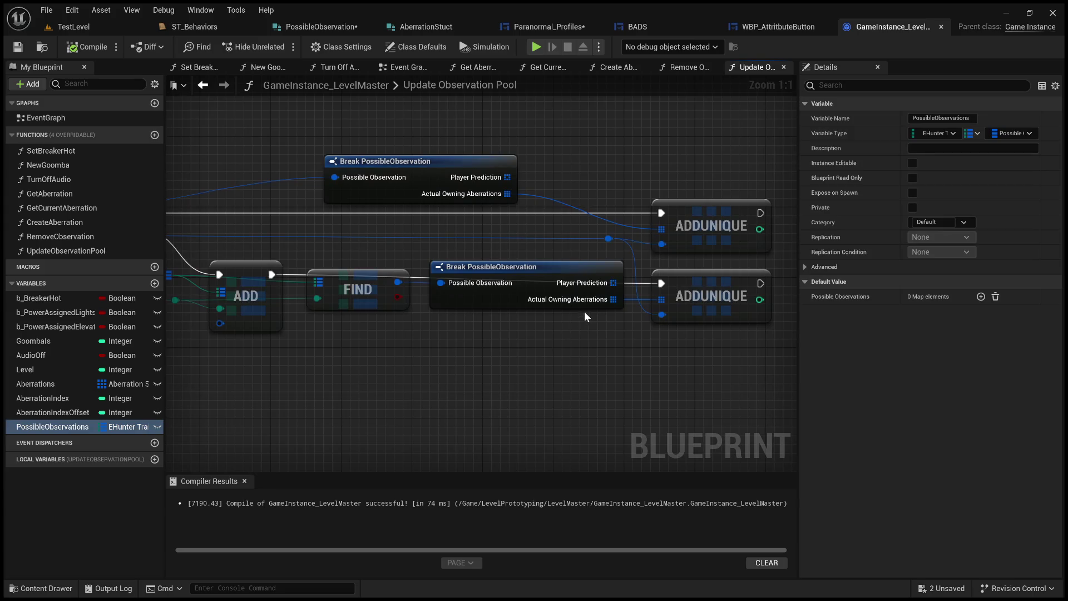
drag(477, 334, 442, 361)
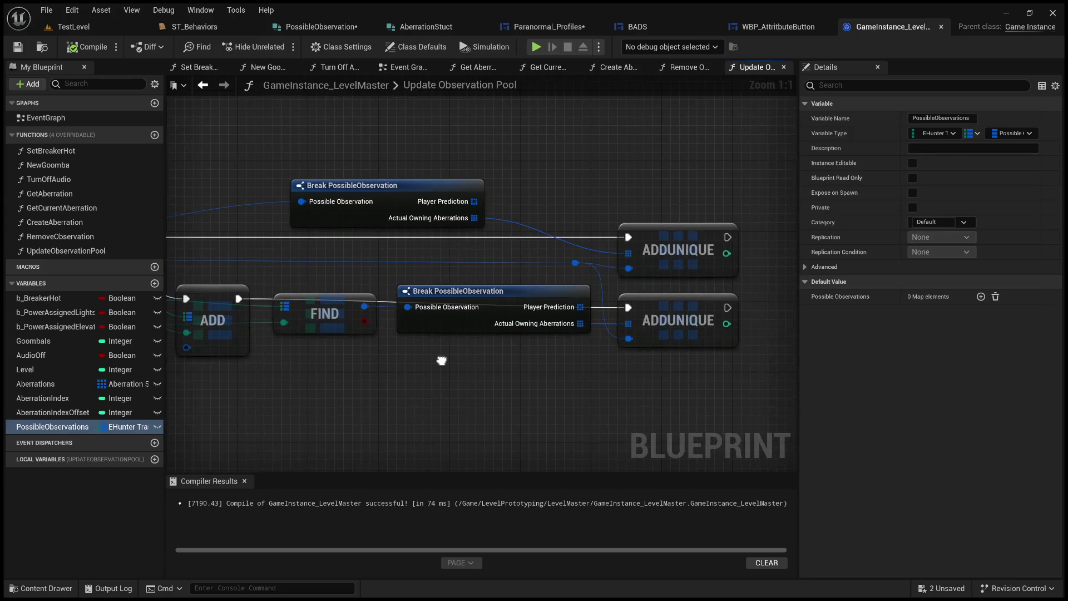
mouse_move(470, 367)
mouse_down()
mouse_move(614, 366)
mouse_move(464, 361)
mouse_up()
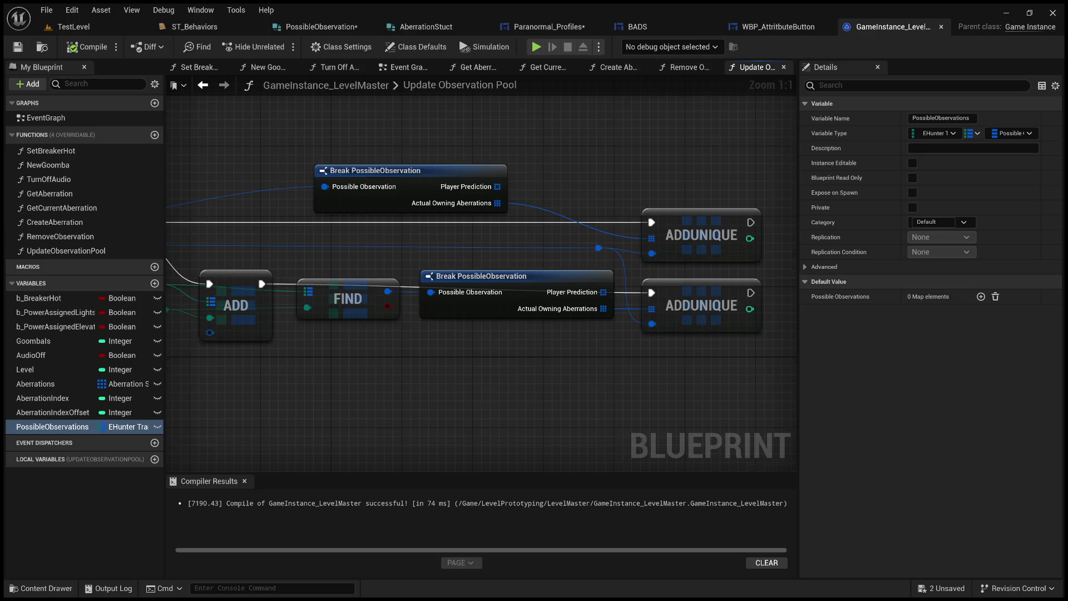
drag(278, 359, 624, 342)
Rewire the reroute pin feeding ADD and FIND, undoing the stray links
drag(508, 273, 523, 391)
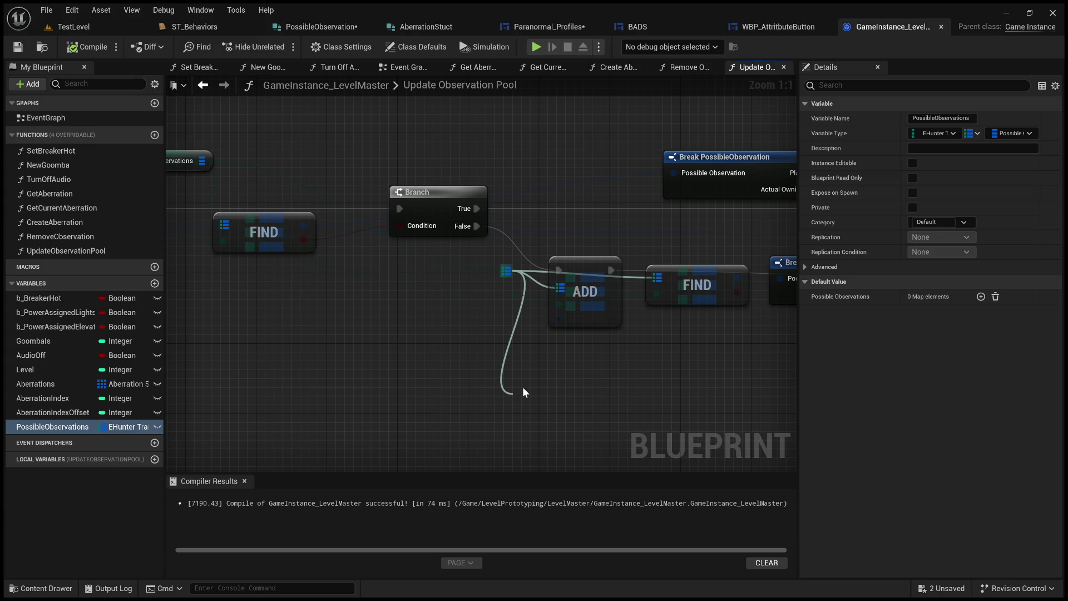
key(ctrl+z)
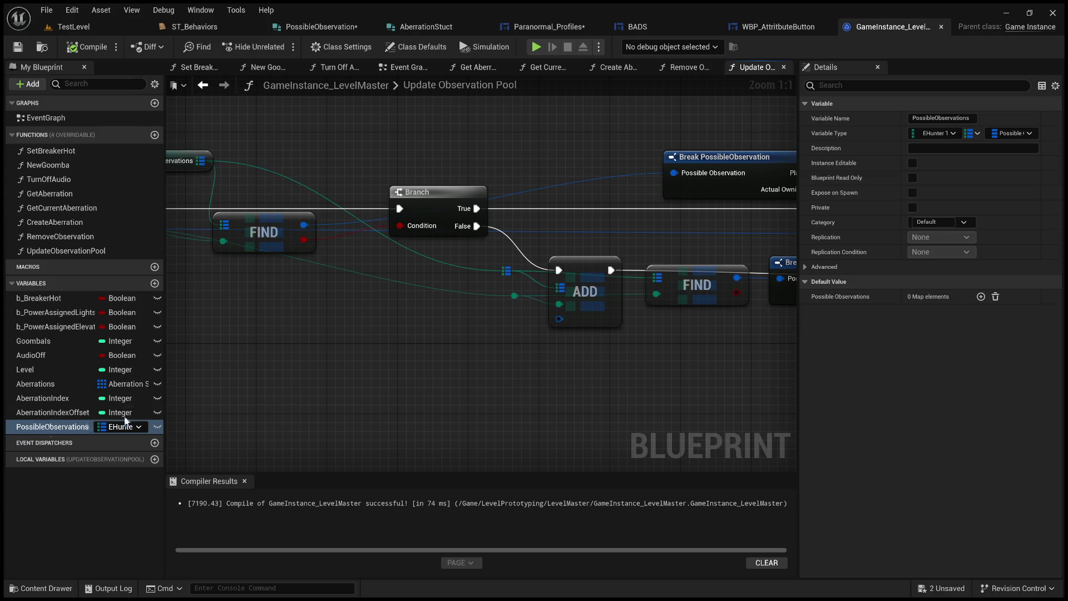
drag(506, 271, 543, 414)
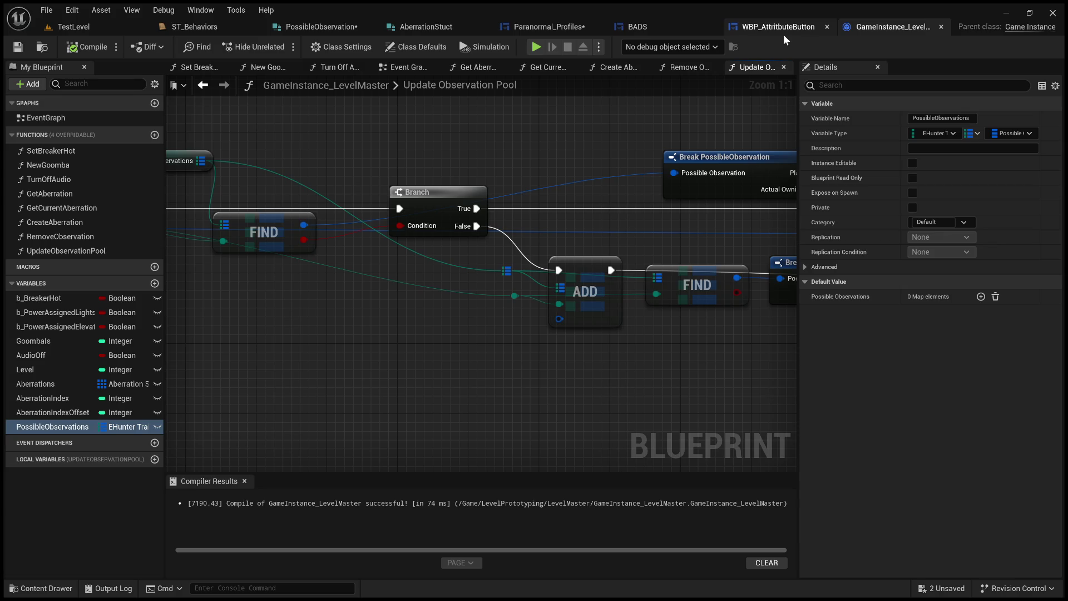
click(635, 27)
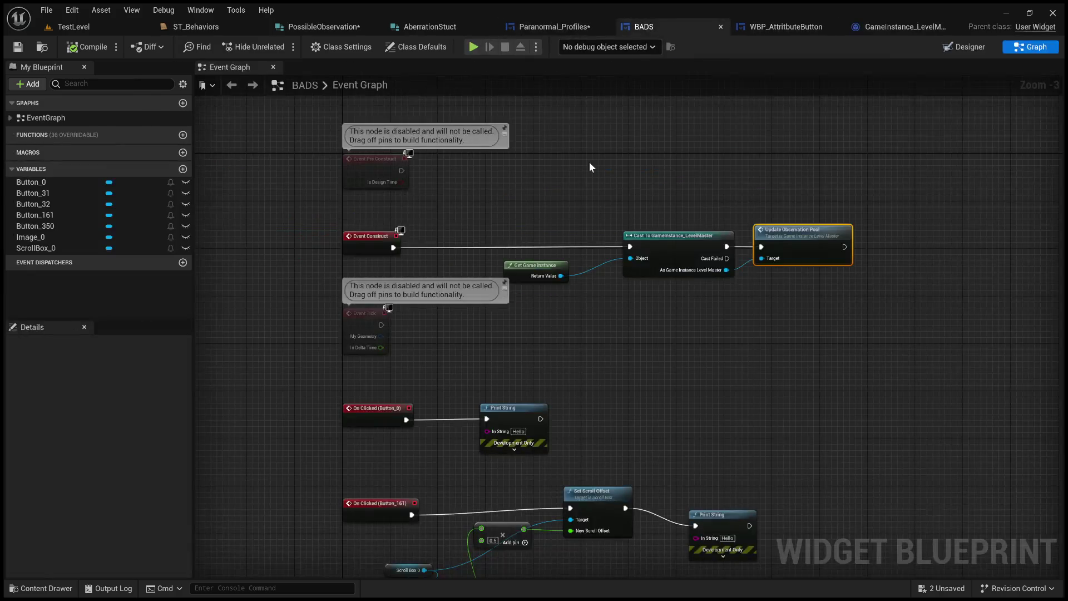
Add a Possible Observations getter from the cast game instance in BADS
mouse_move(716, 409)
mouse_down()
mouse_move(595, 331)
mouse_move(657, 289)
mouse_move(500, 217)
mouse_up()
scroll(618, 367, up, 1)
drag(624, 375, 514, 323)
scroll(514, 323, up, 1)
scroll(497, 357, up, 1)
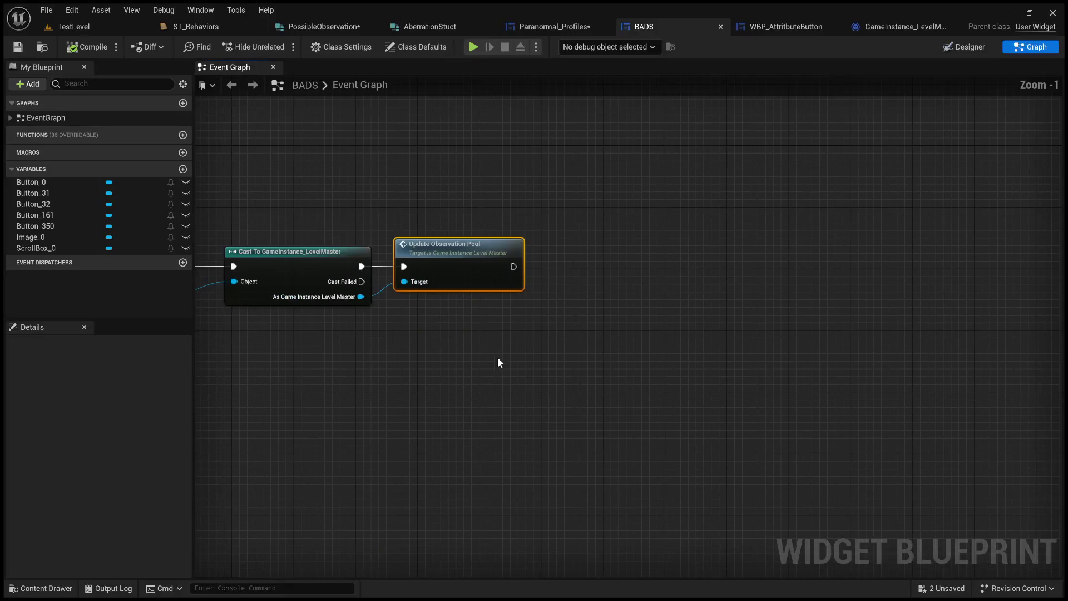
mouse_move(354, 297)
mouse_down()
mouse_move(423, 308)
mouse_move(555, 359)
mouse_up()
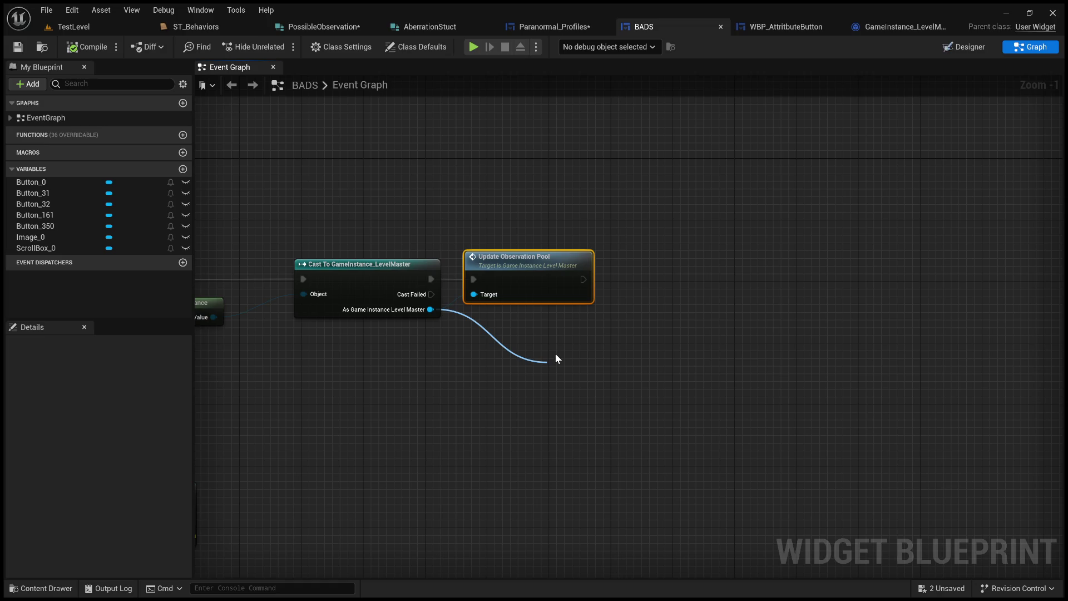
click(645, 436)
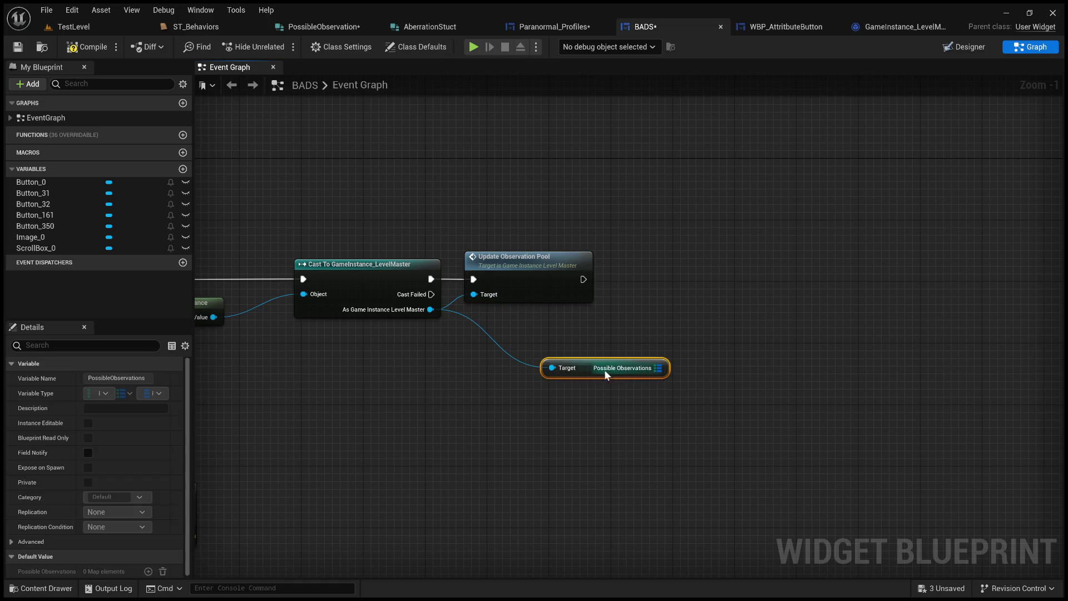
Feed Possible Observations into a Keys node executed after Update Observation Pool
drag(658, 367, 727, 316)
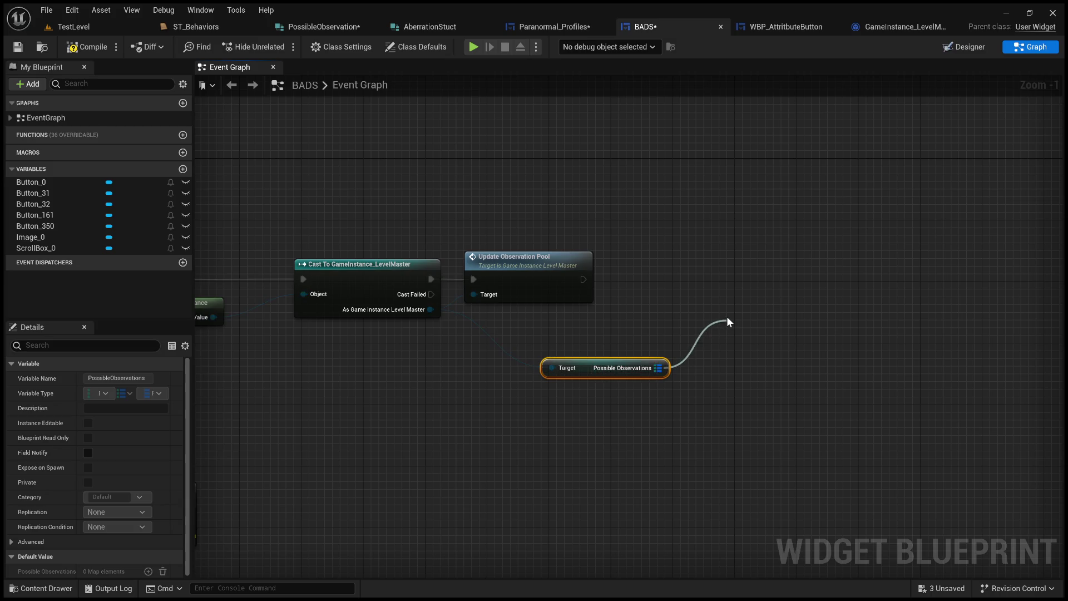
click(792, 395)
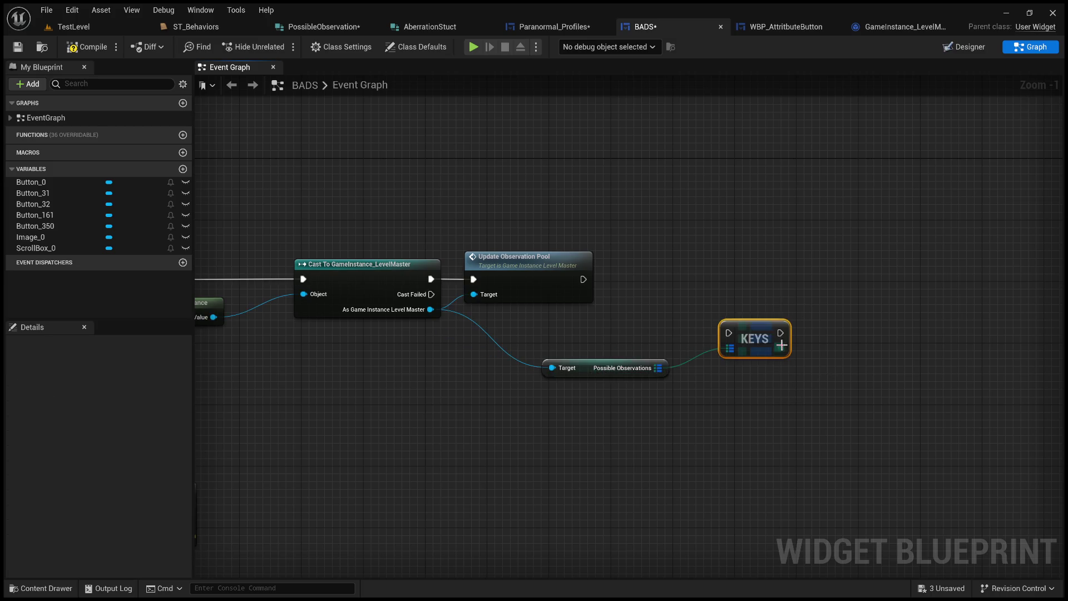
drag(747, 326, 686, 272)
drag(583, 279, 668, 281)
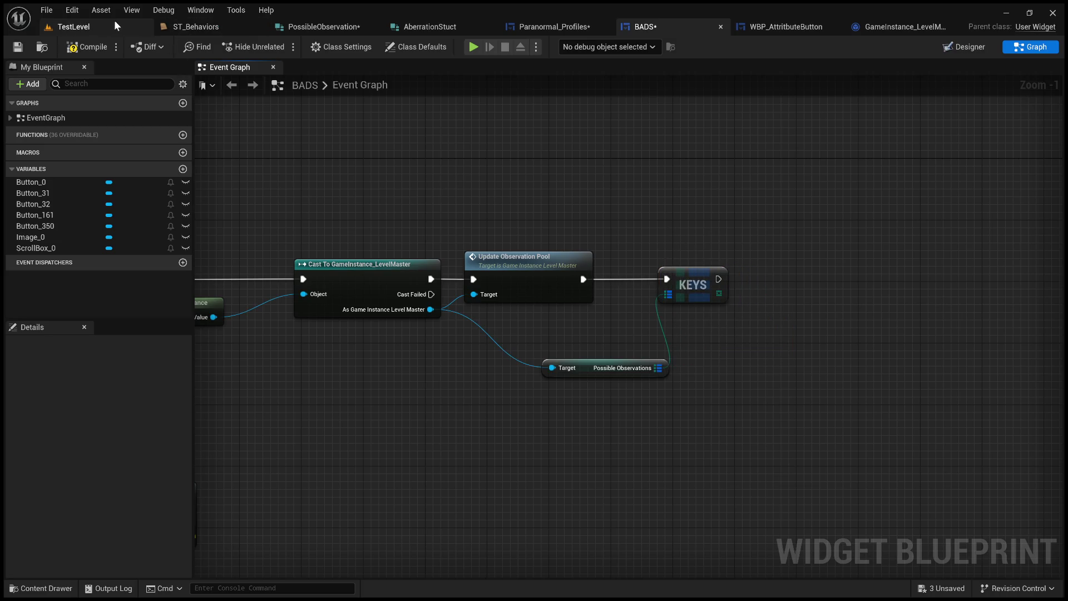
click(324, 26)
click(561, 26)
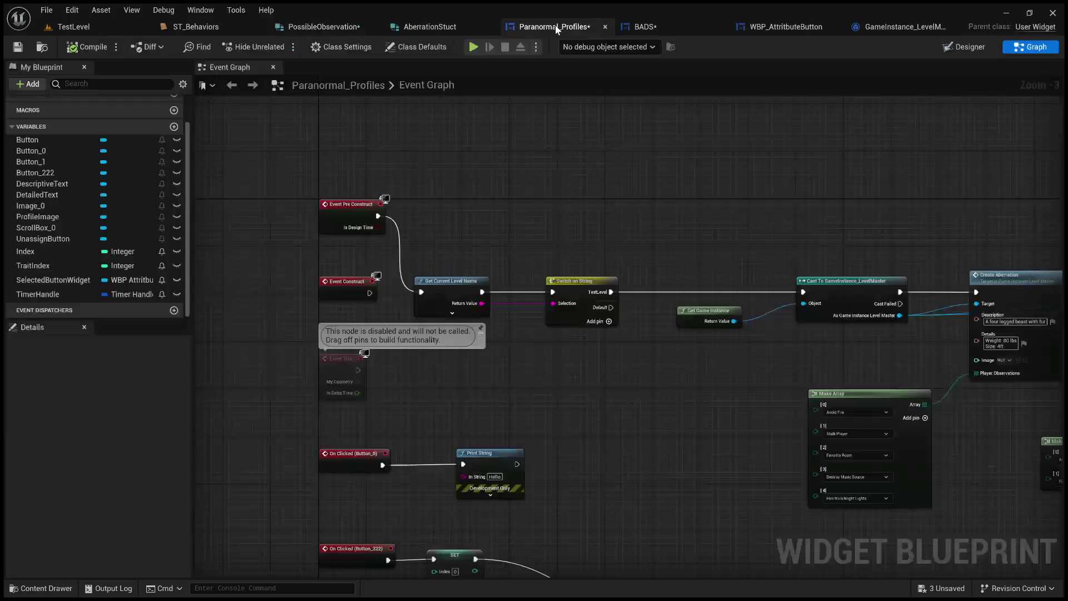
scroll(576, 190, down, 2)
Pan along Paranormal_Profiles to the attribute-button creation nodes
mouse_move(692, 204)
mouse_down()
mouse_move(587, 204)
mouse_move(493, 249)
mouse_move(472, 238)
mouse_move(663, 322)
mouse_move(332, 207)
mouse_up()
scroll(586, 205, up, 2)
scroll(493, 249, up, 1)
mouse_move(657, 224)
mouse_down()
mouse_move(668, 215)
mouse_move(524, 215)
mouse_move(844, 167)
mouse_up()
mouse_move(576, 168)
mouse_down()
mouse_move(756, 186)
mouse_move(618, 185)
mouse_up()
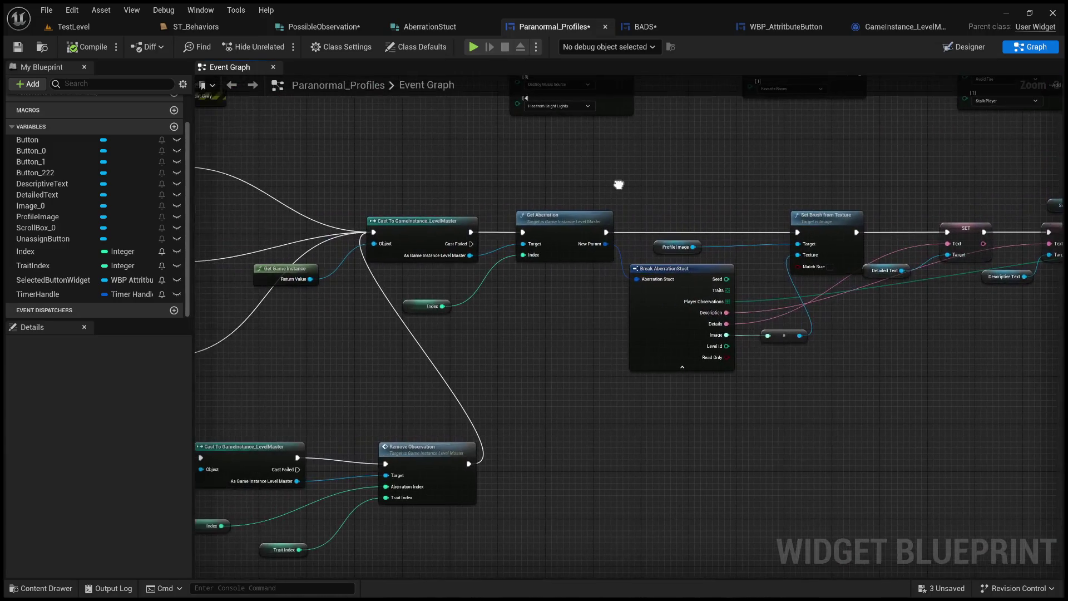
mouse_move(644, 220)
mouse_down()
mouse_move(571, 210)
mouse_move(709, 194)
mouse_up()
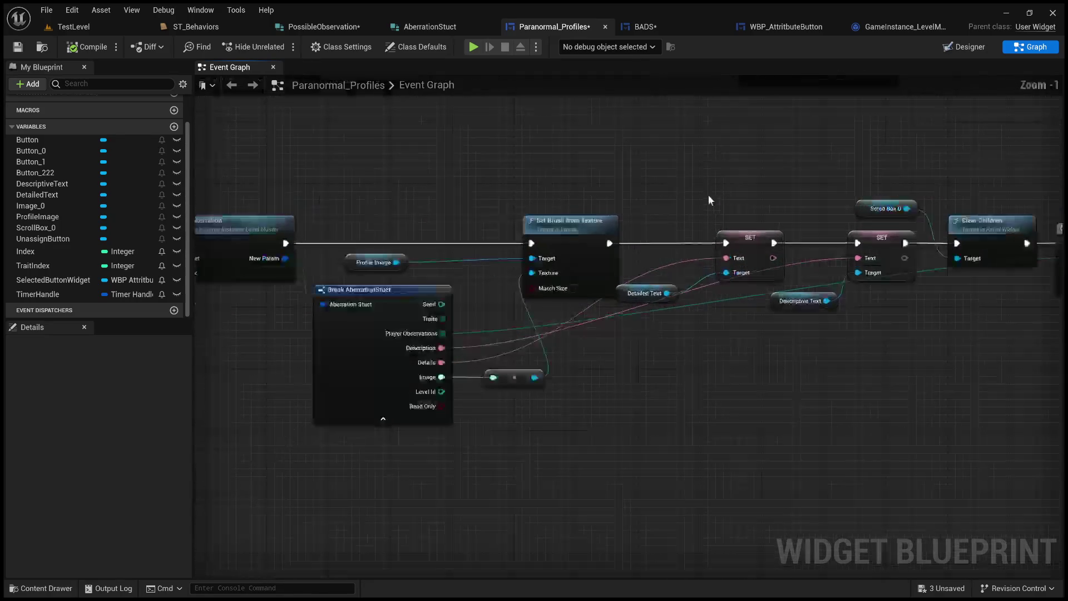
scroll(526, 200, up, 2)
mouse_move(526, 201)
mouse_down()
mouse_move(567, 192)
mouse_move(348, 199)
mouse_move(584, 175)
mouse_move(872, 167)
mouse_move(282, 178)
mouse_up()
scroll(501, 209, up, 2)
drag(752, 185, 359, 179)
drag(793, 183, 335, 183)
drag(585, 193, 223, 211)
Select and copy Create WBP Attribute Button Widget, Add Child and Add Text for reuse in BADS
click(571, 252)
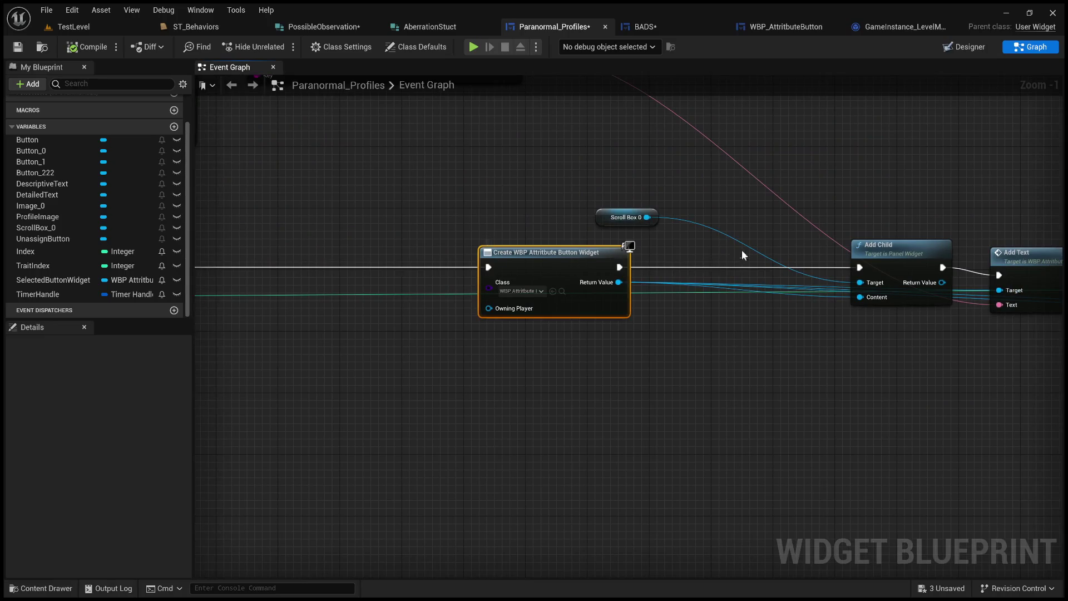
scroll(742, 249, down, 1)
drag(742, 250, 539, 247)
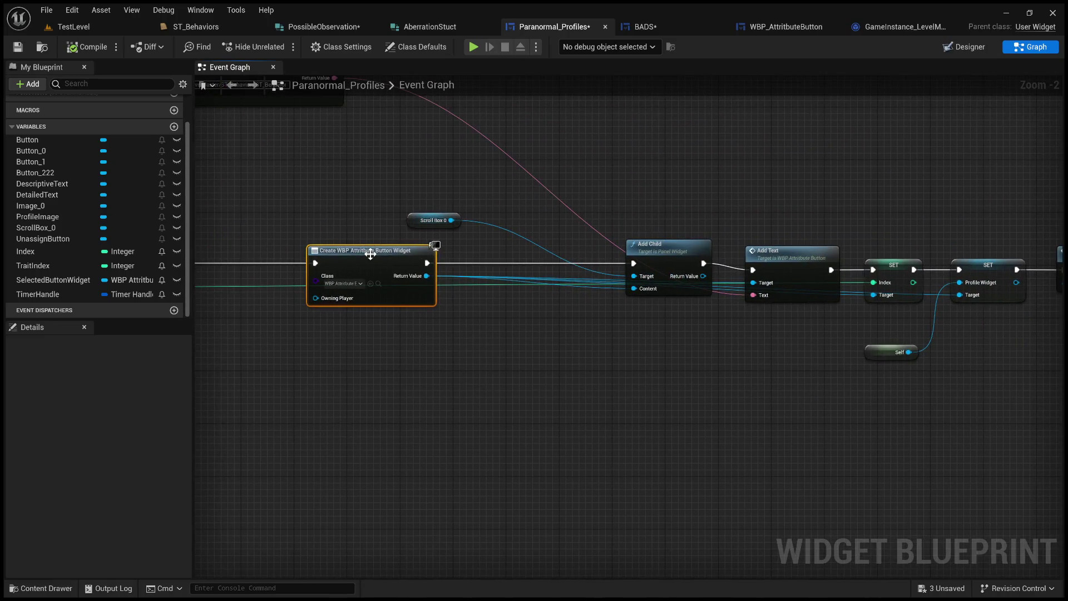
drag(670, 208, 542, 215)
click(534, 270)
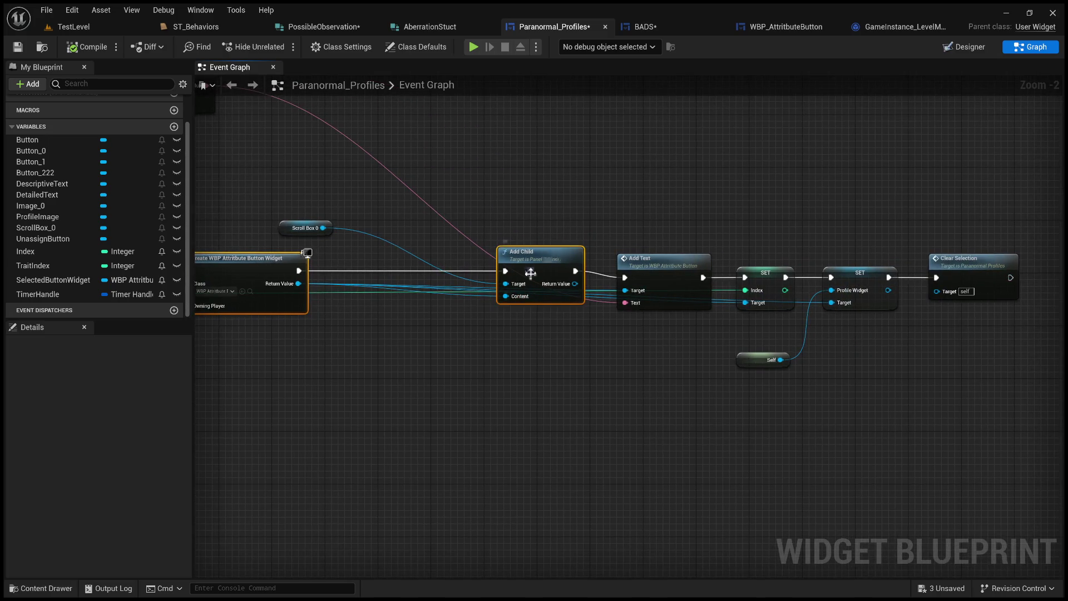
ctrl+click(677, 259)
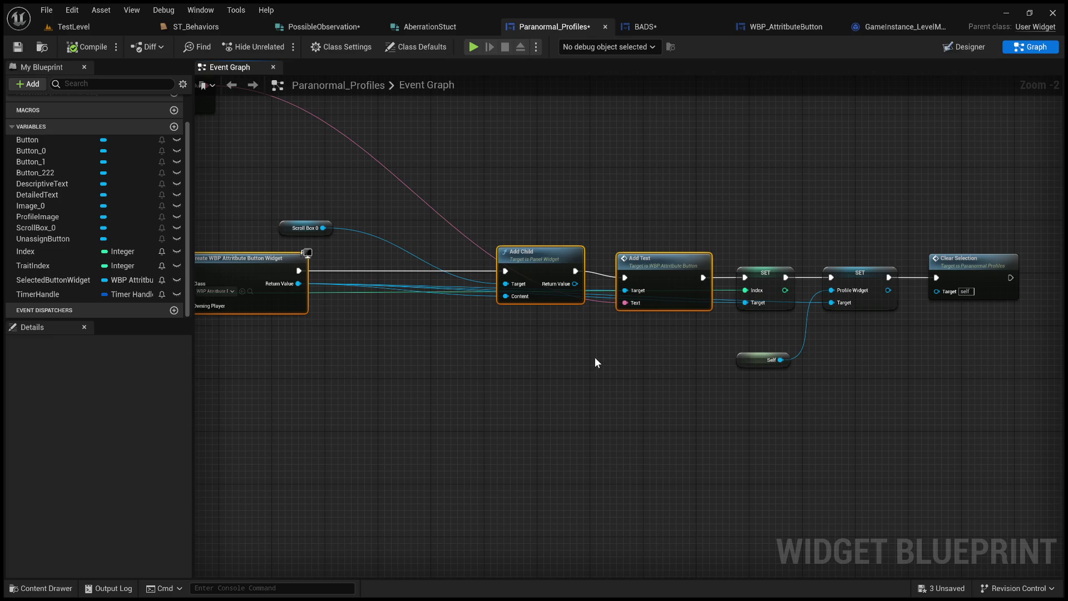
scroll(822, 325, up, 2)
mouse_move(548, 339)
mouse_down()
mouse_move(724, 348)
mouse_move(731, 383)
mouse_up()
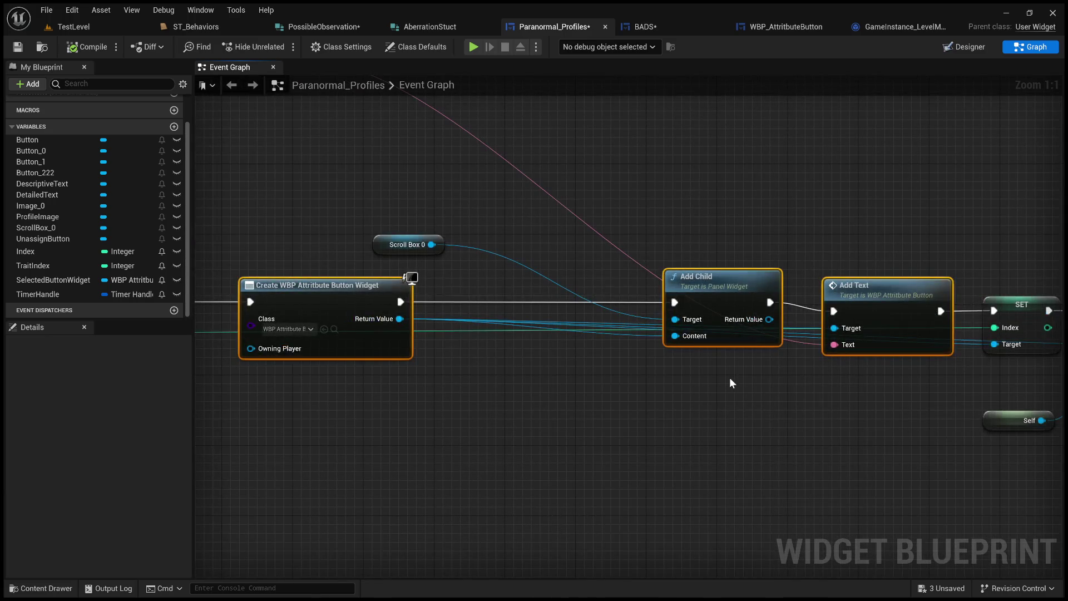
click(645, 27)
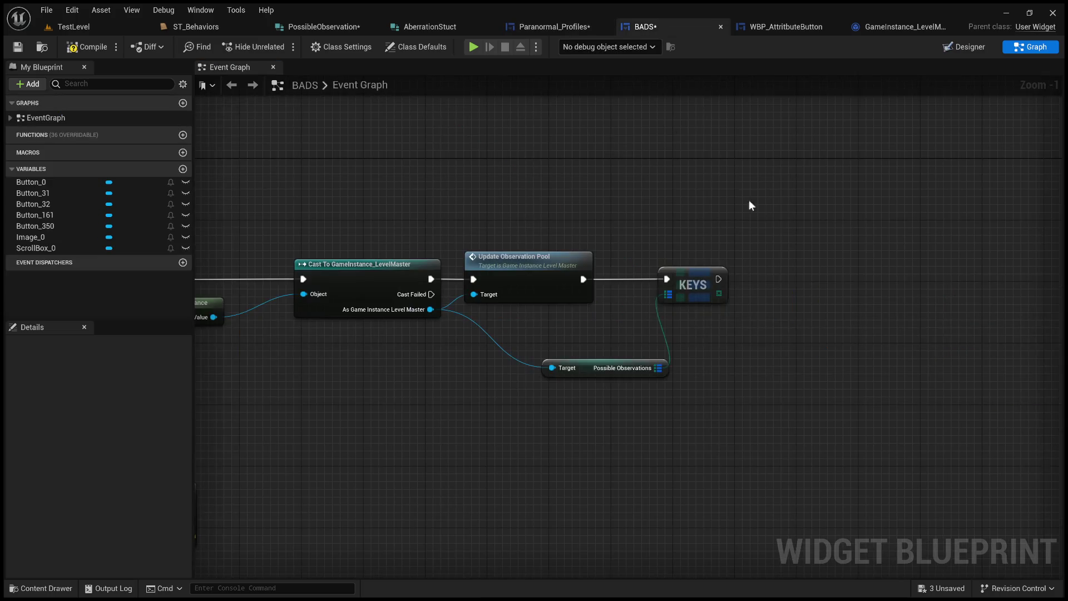
scroll(687, 313, down, 1)
Paste the button-creation nodes after KEYS and check ScrollBox_0 in the Designer layout
key(ctrl+v)
drag(480, 315, 676, 236)
drag(526, 250, 599, 251)
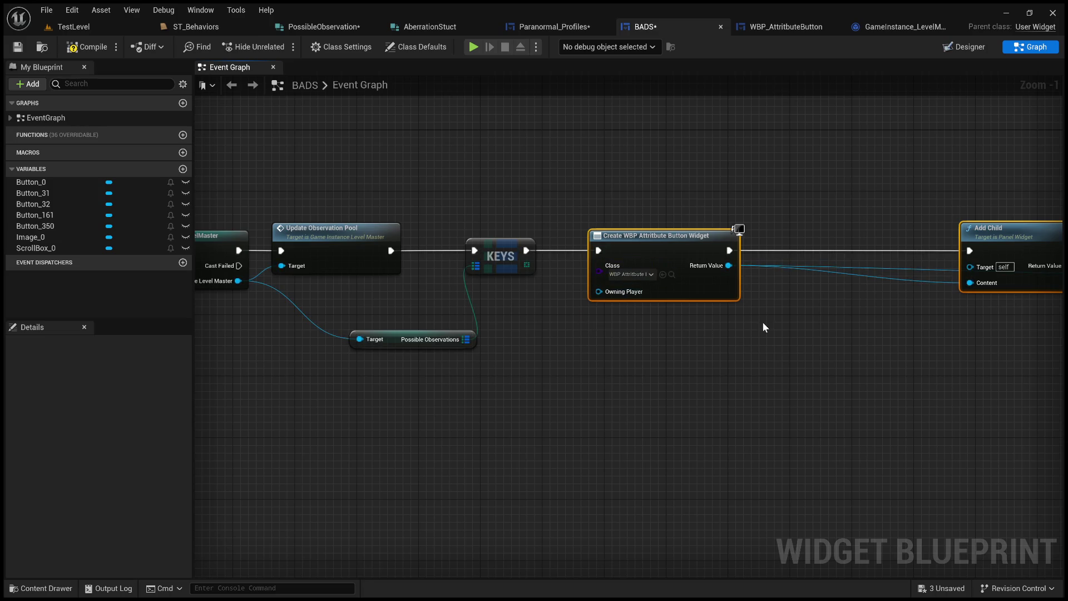
drag(701, 255, 701, 253)
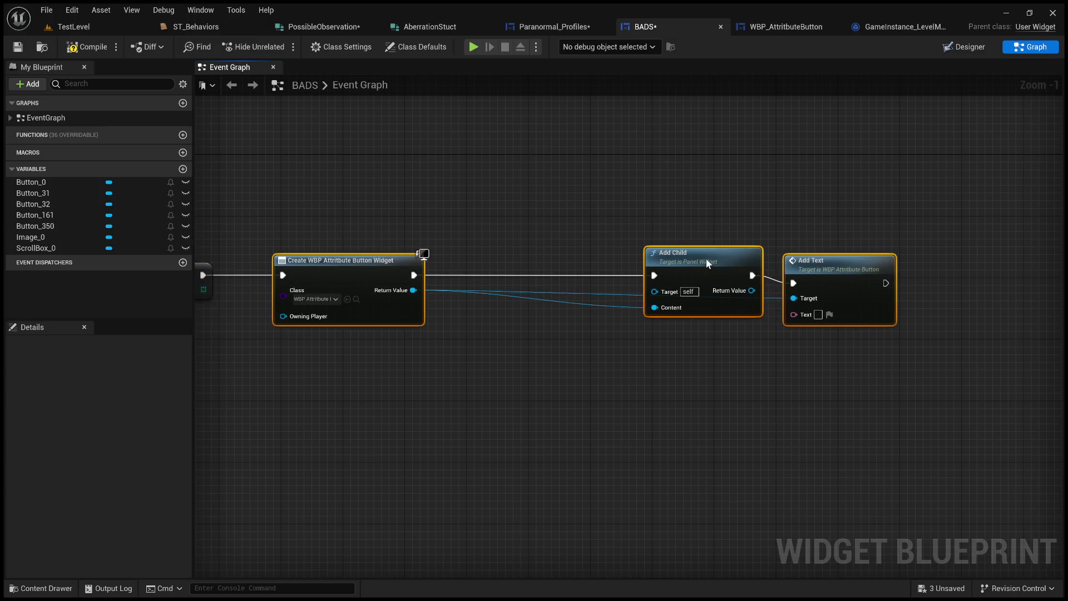
click(963, 47)
click(458, 266)
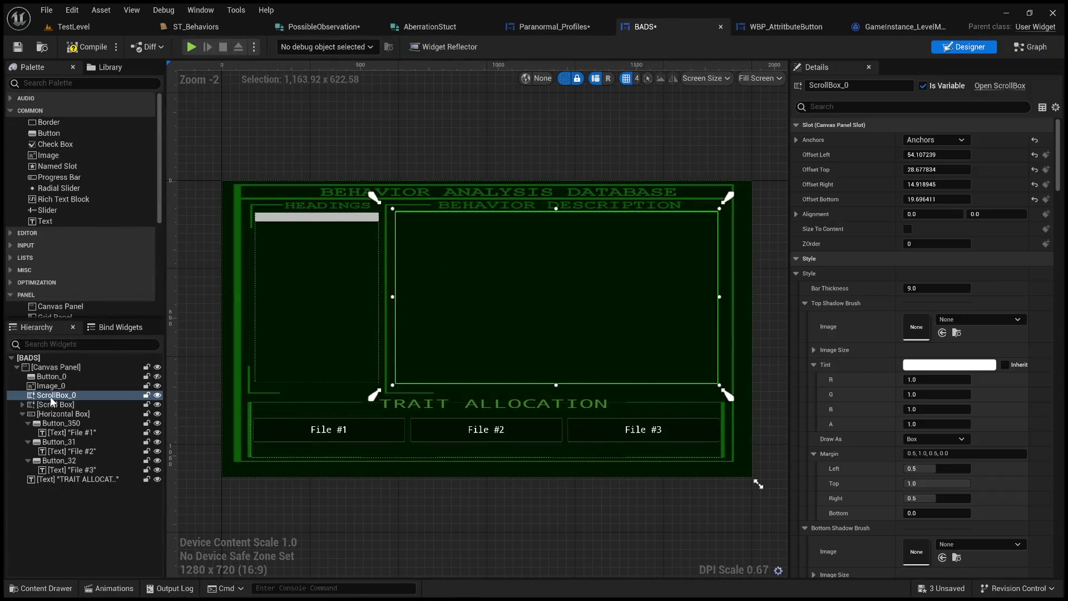
click(1031, 48)
Add a ScrollBox_0 getter as Add Child's target and glance at the AberrationStuct structure
click(37, 248)
mouse_move(100, 248)
mouse_down()
mouse_move(476, 218)
mouse_move(647, 292)
mouse_up()
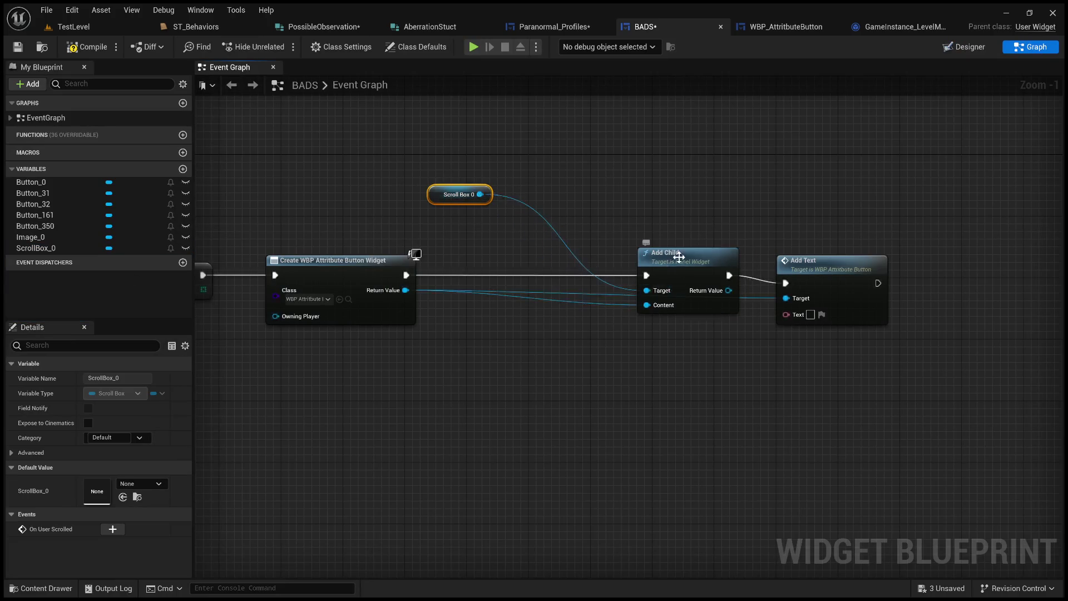
drag(665, 252, 576, 257)
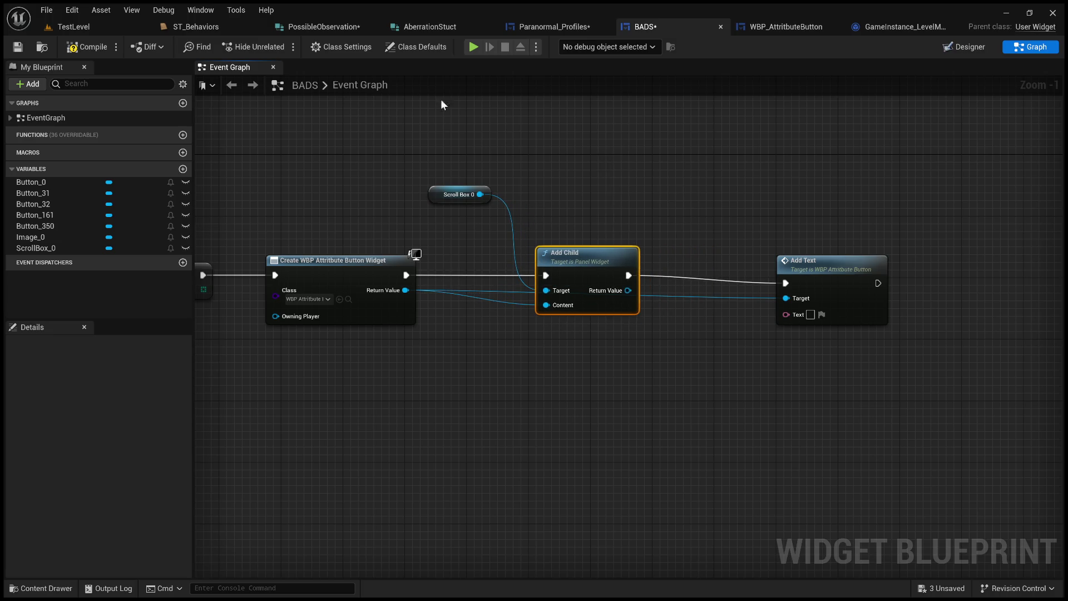
click(324, 26)
click(430, 26)
Copy Enum to String, Replace and Make Text from Paranormal_Profiles for BADS
click(561, 27)
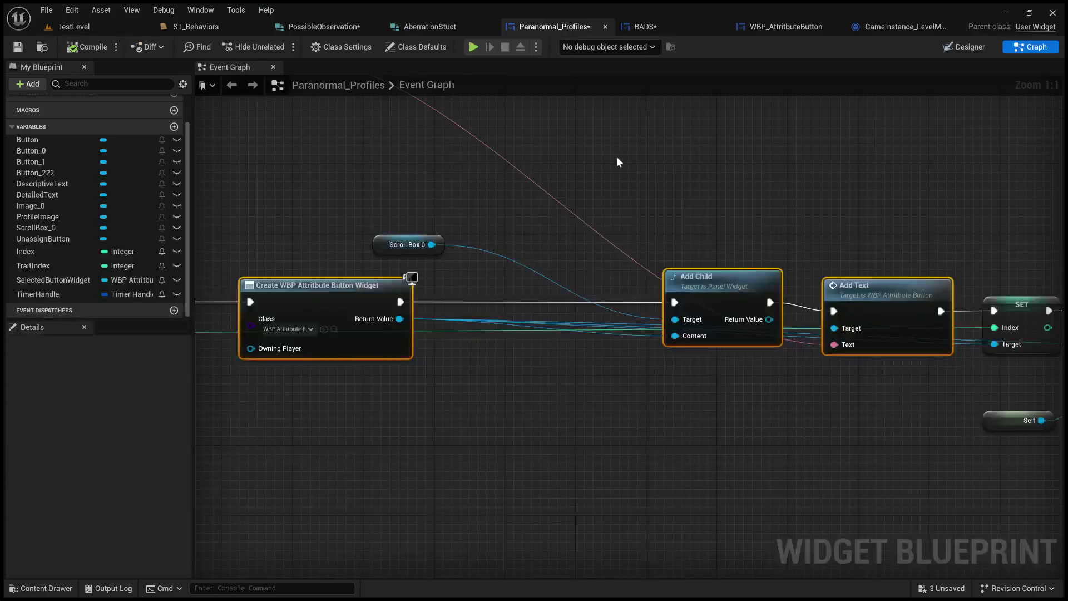
scroll(612, 143, up, 3)
mouse_move(701, 306)
mouse_down()
mouse_move(813, 312)
mouse_move(619, 316)
mouse_up()
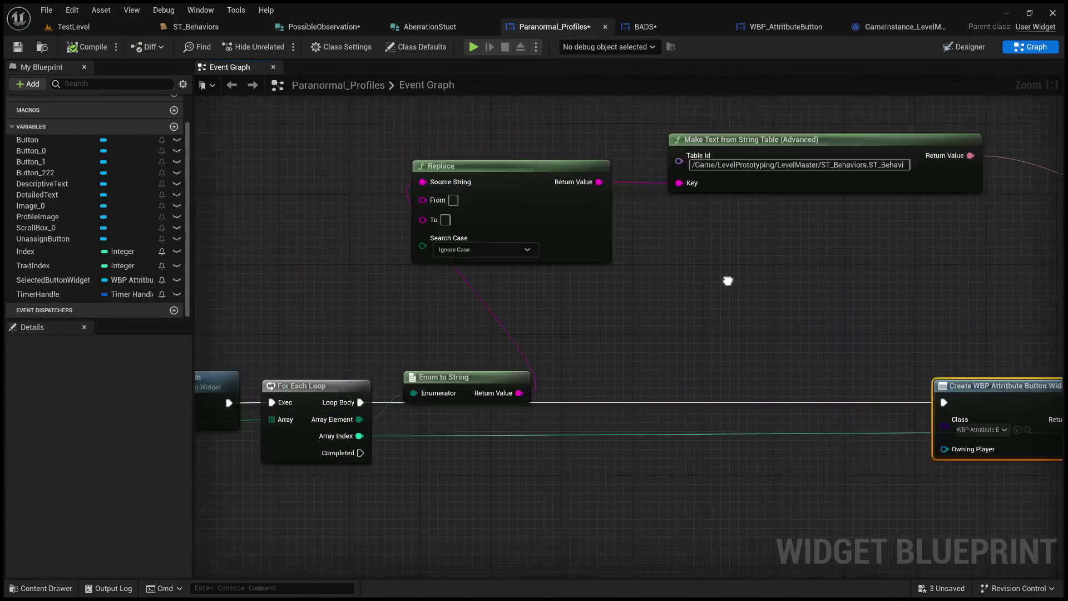
click(518, 339)
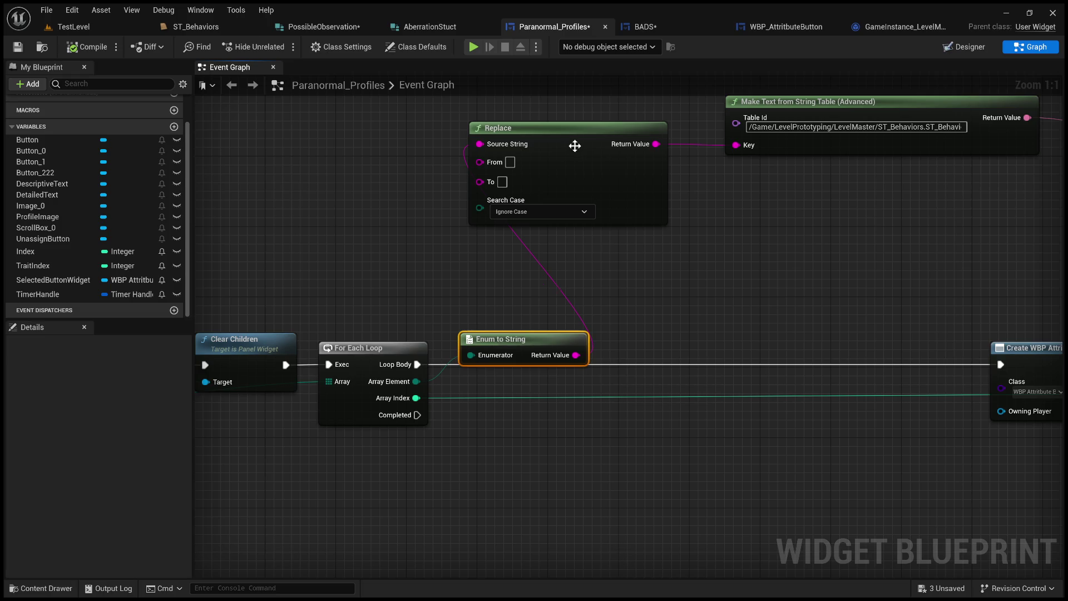
scroll(571, 234, down, 1)
scroll(668, 273, up, 1)
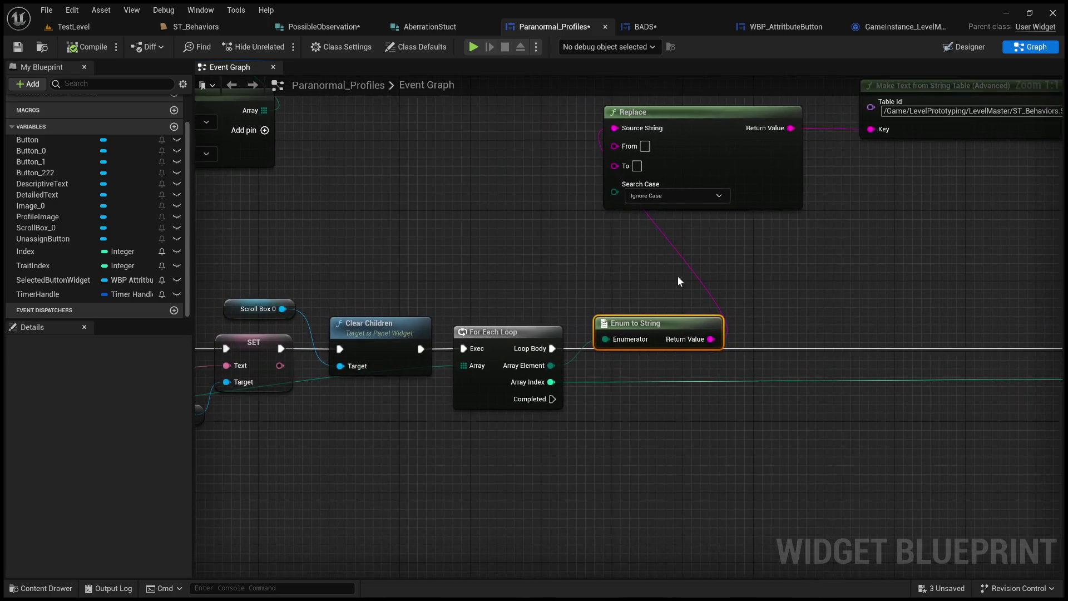
drag(676, 277, 468, 298)
click(448, 208)
click(710, 176)
drag(710, 250, 507, 268)
click(645, 26)
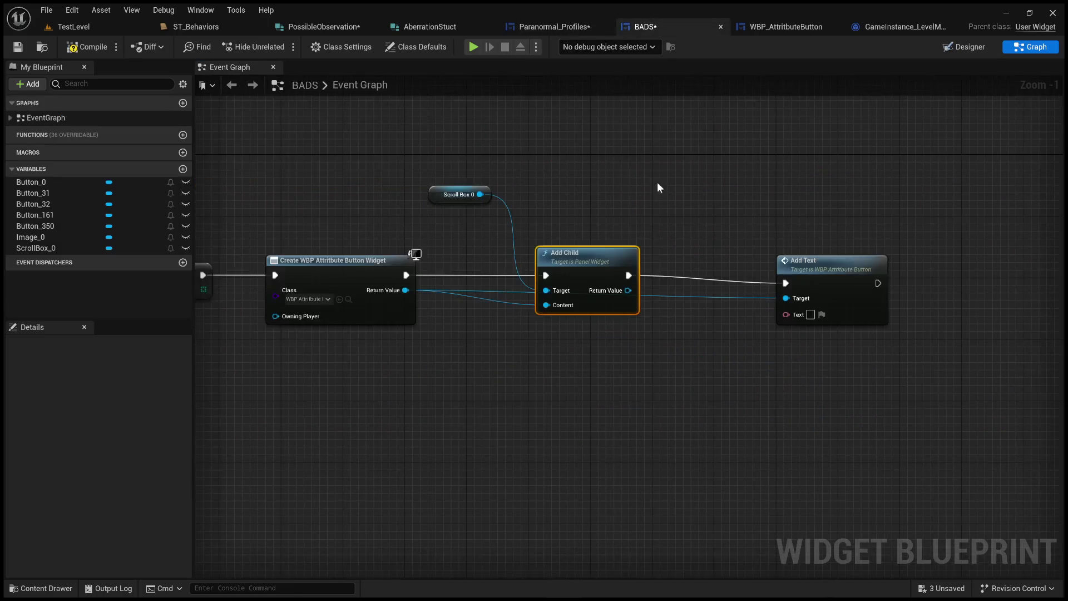
Paste the text-building nodes and feed Make Text's result into Add Text's Text input
key(ctrl+v)
mouse_move(537, 337)
mouse_down()
mouse_move(708, 191)
mouse_move(501, 247)
mouse_up()
click(635, 351)
drag(757, 262, 802, 170)
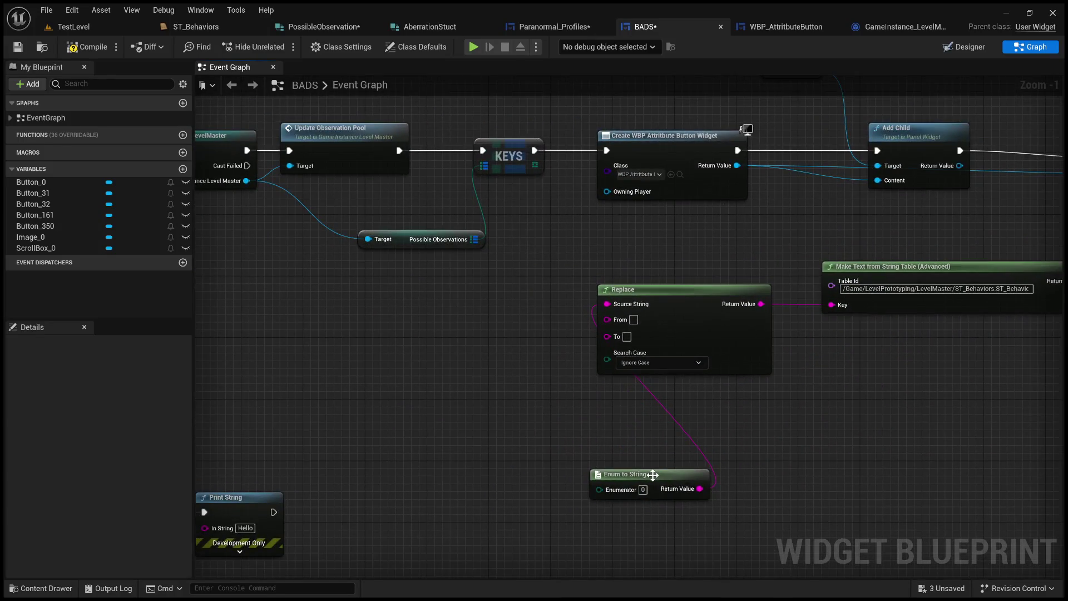
drag(653, 475, 492, 300)
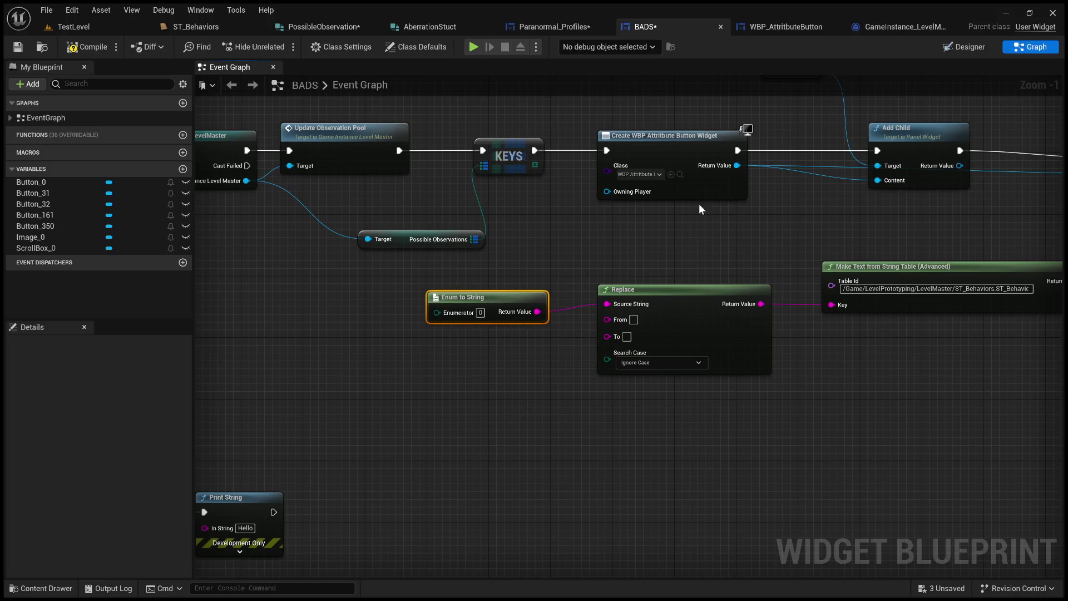
click(553, 27)
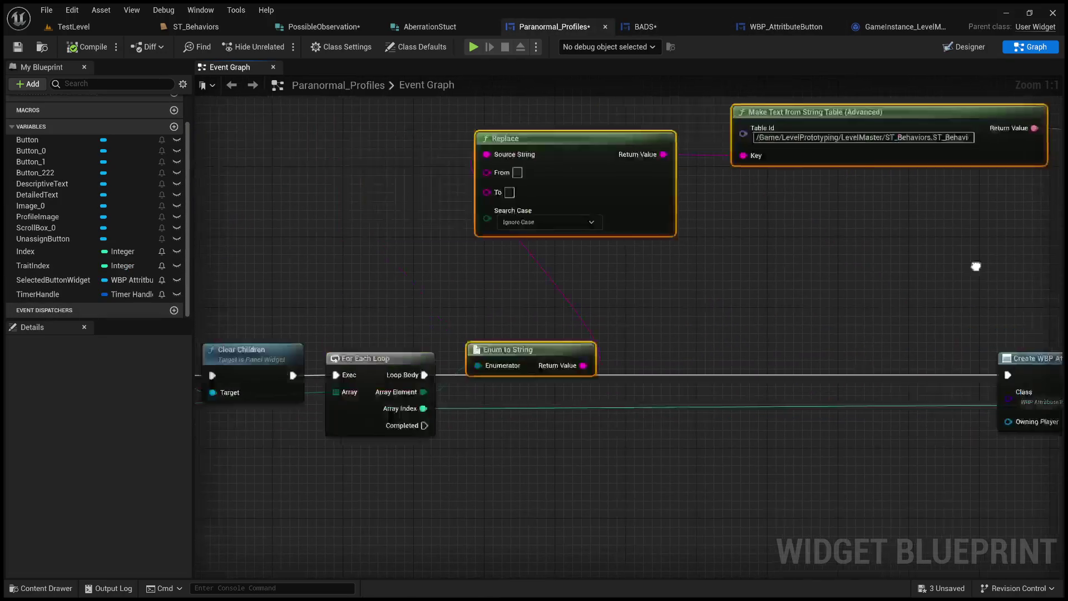
click(645, 27)
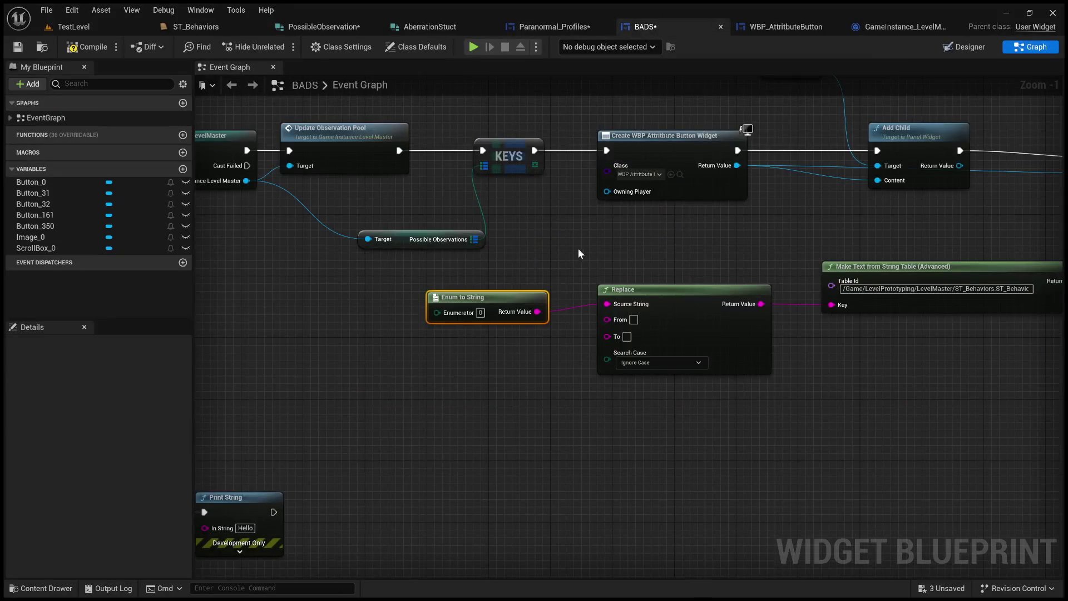
Add a For Each Loop over KEYS and line the button nodes up after it
mouse_move(578, 248)
mouse_down()
mouse_move(575, 185)
mouse_move(598, 241)
mouse_up()
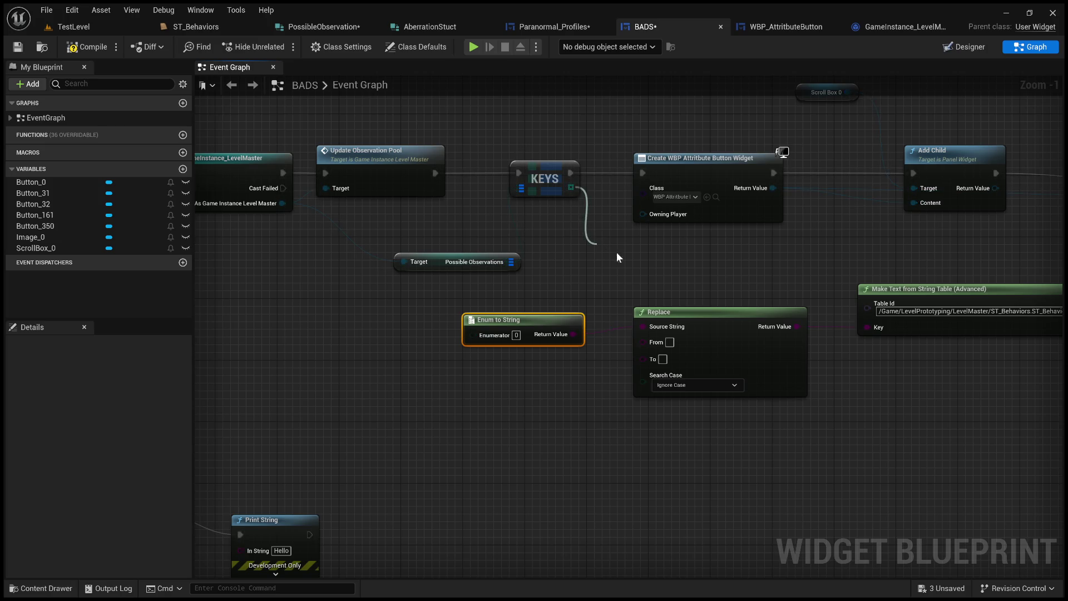
scroll(542, 294, down, 2)
mouse_move(544, 294)
mouse_down()
mouse_move(846, 265)
mouse_move(355, 205)
mouse_move(651, 217)
mouse_up()
shift+click(506, 167)
mouse_move(367, 285)
mouse_down()
mouse_move(384, 218)
mouse_move(581, 231)
mouse_up()
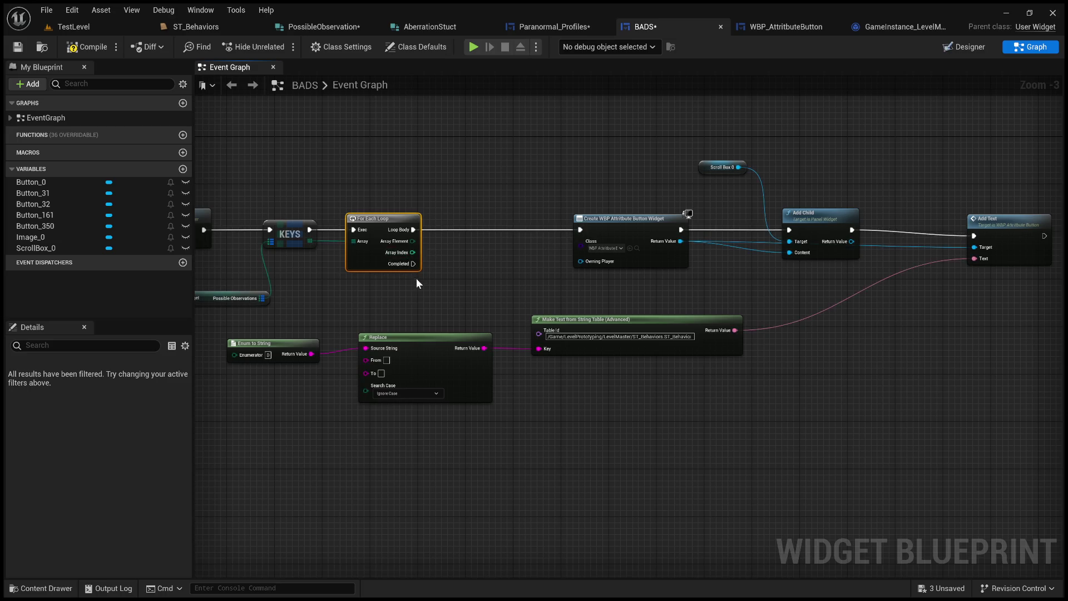
Wire the loop's Array Element into Enum to String and compile BADS
click(400, 340)
shift+click(268, 342)
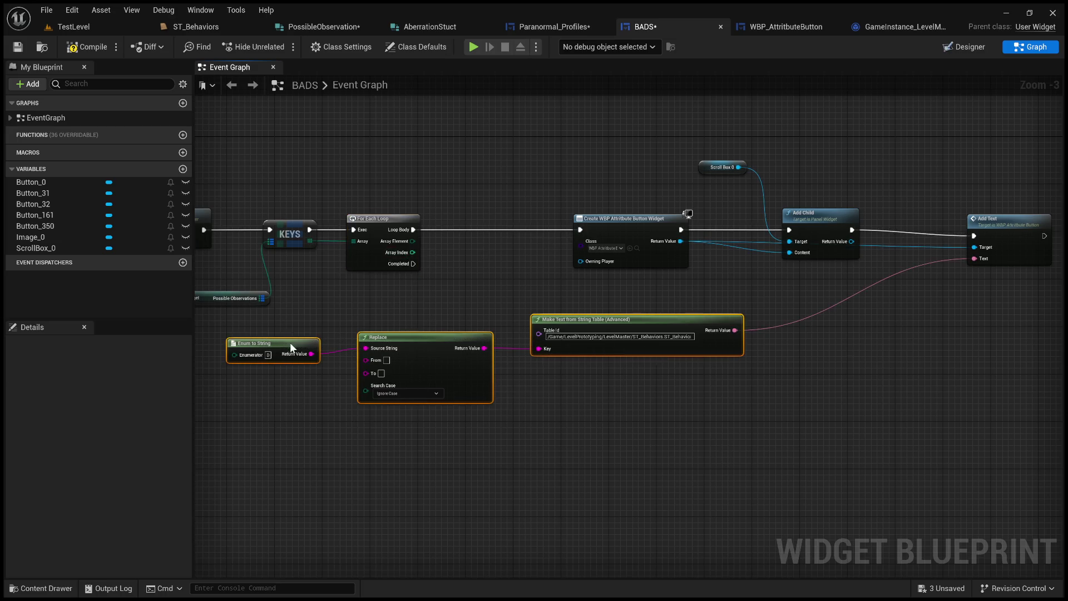
drag(286, 345, 512, 309)
click(535, 392)
drag(413, 240, 464, 317)
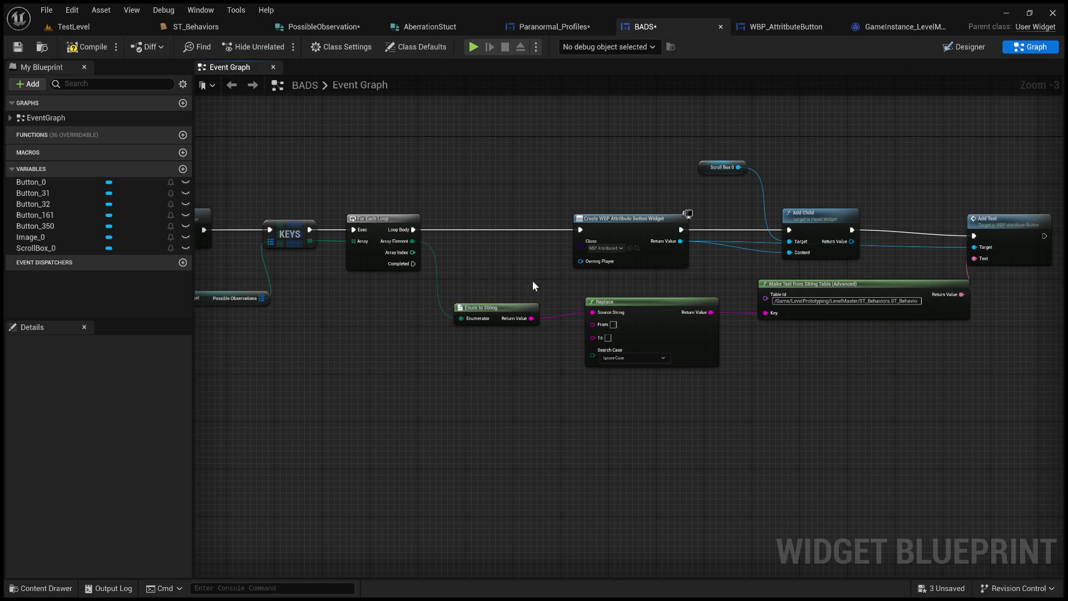
click(88, 52)
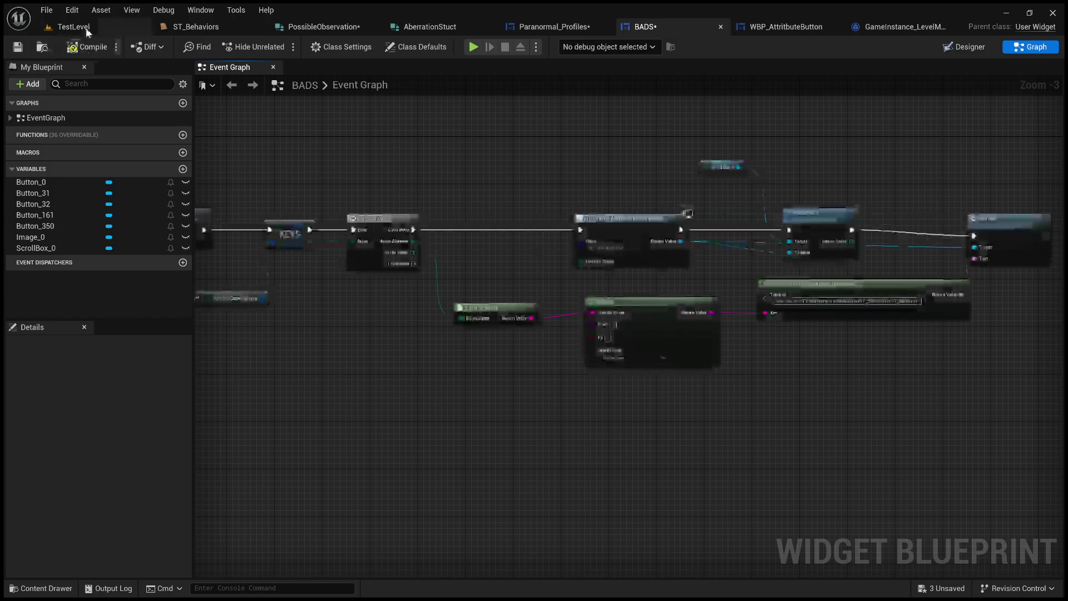
From TestLevel save all assets (Ctrl+Shift+S) and open BP_InteractableLever with Ctrl+E
click(74, 27)
drag(407, 205, 407, 386)
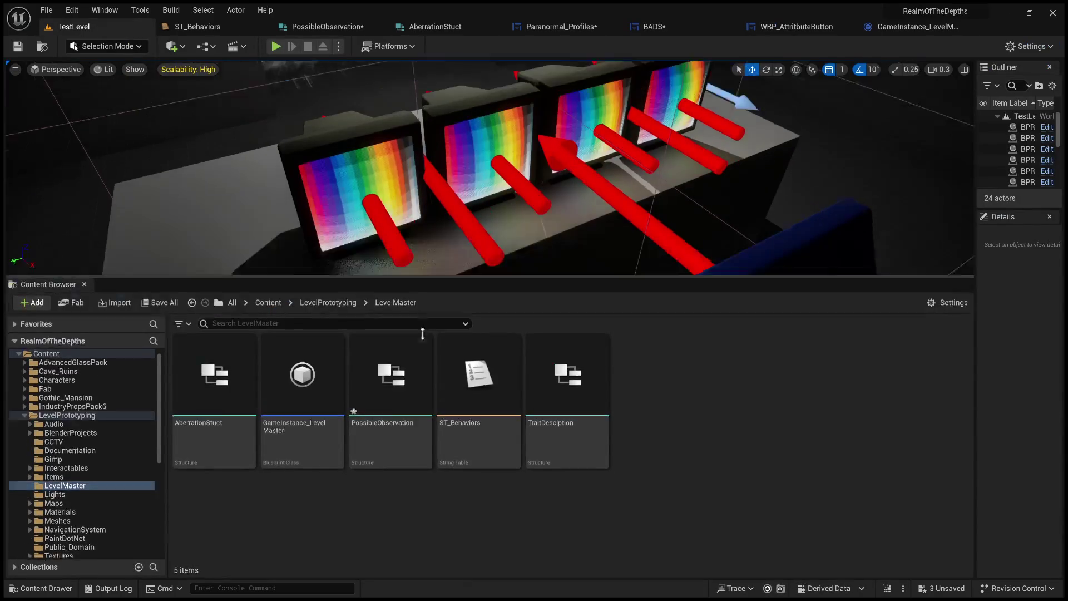
key(ctrl+shift+s)
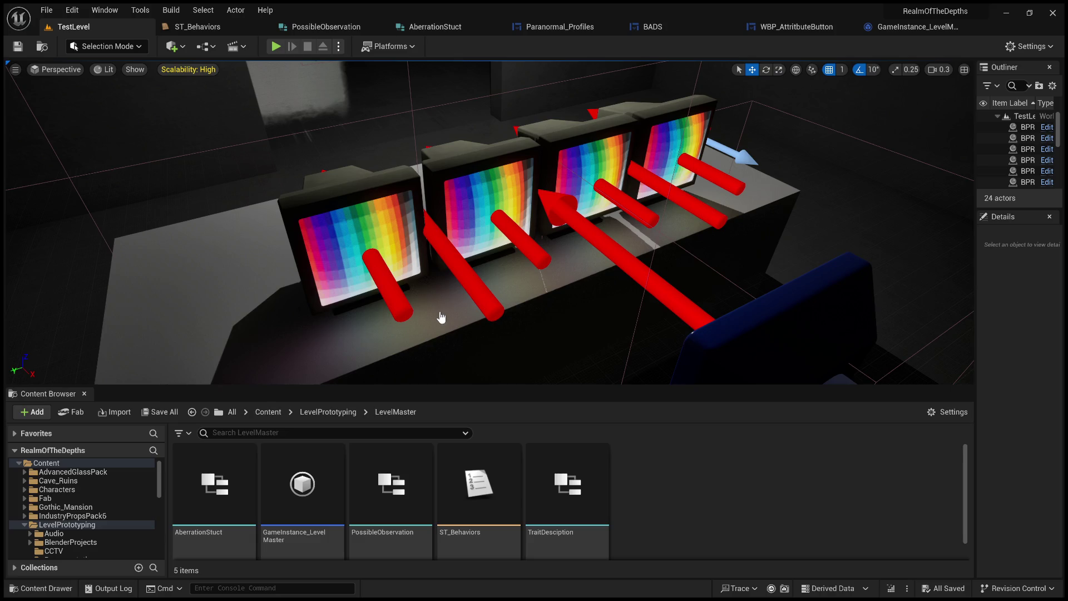
key(ctrl+e)
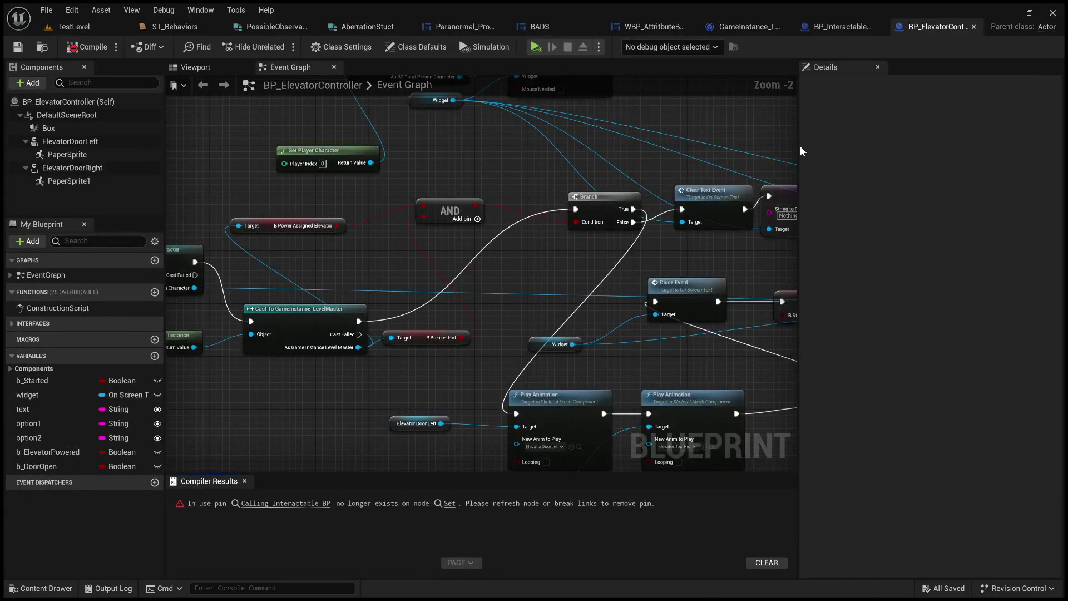
Compile BP_ElevatorController and jump to the SET node flagged in Compiler Results
click(87, 46)
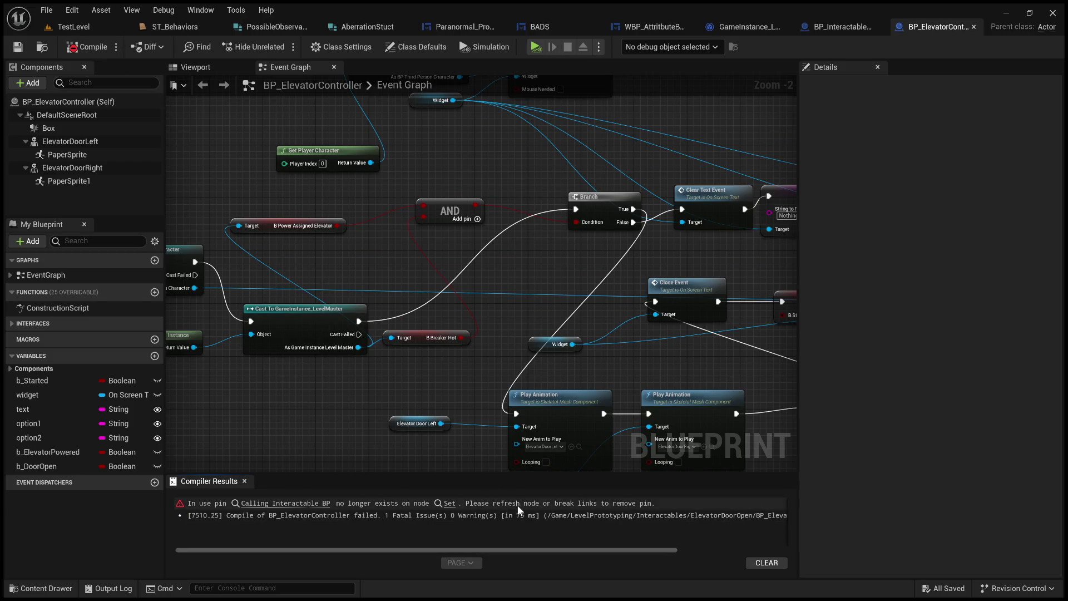
scroll(415, 367, down, 2)
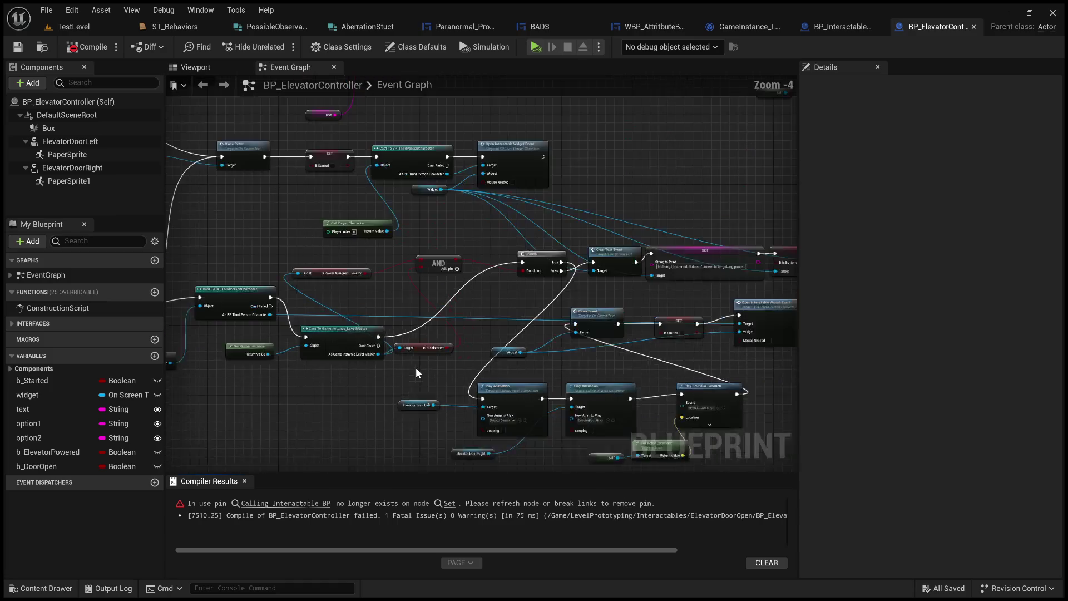
drag(416, 368, 234, 134)
scroll(364, 302, up, 2)
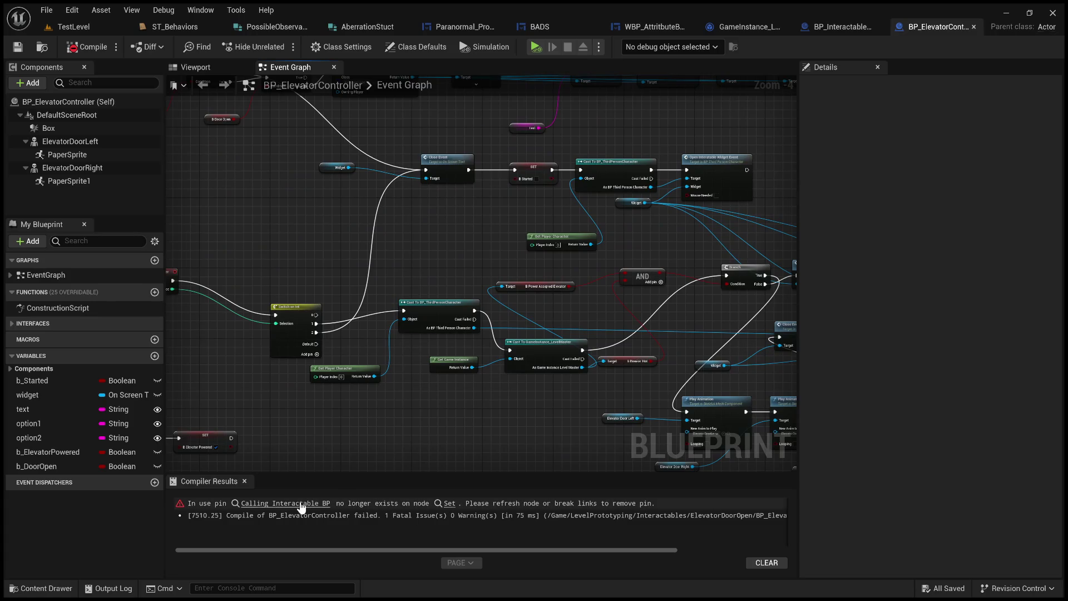
click(407, 503)
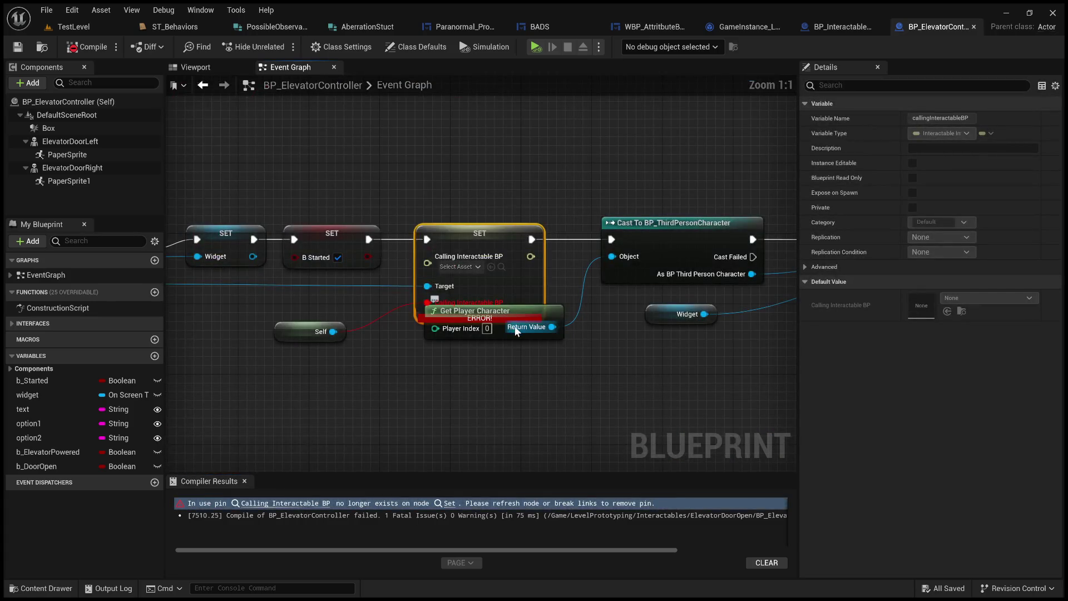
drag(501, 334, 507, 407)
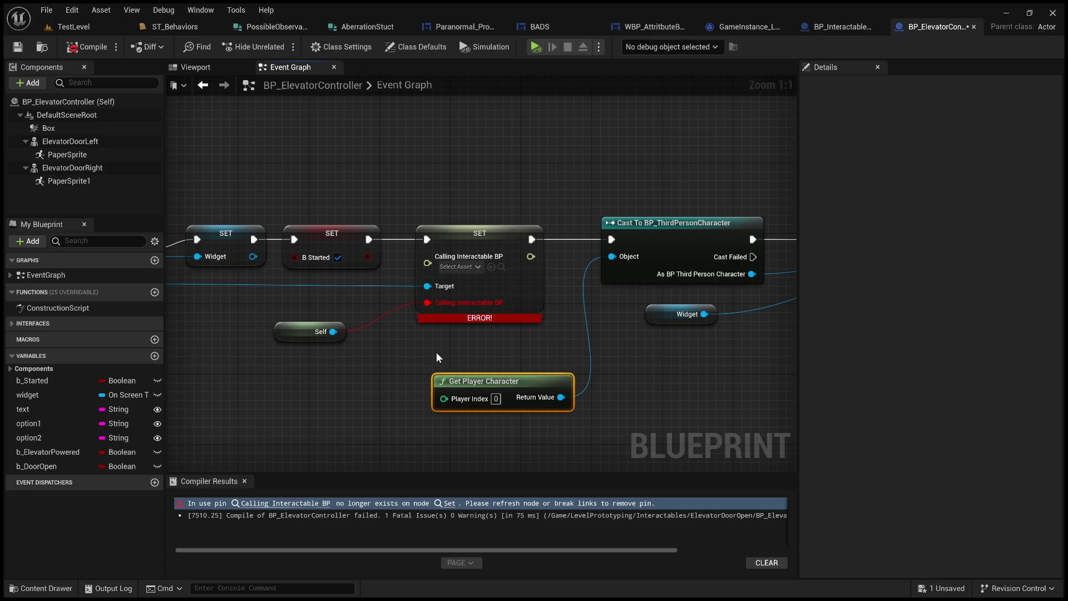
drag(397, 337, 512, 341)
Delete the broken Calling Interactable BP pin, recompile successfully and switch to the test level
click(492, 327)
double_click(493, 324)
key(Delete)
drag(452, 335, 554, 268)
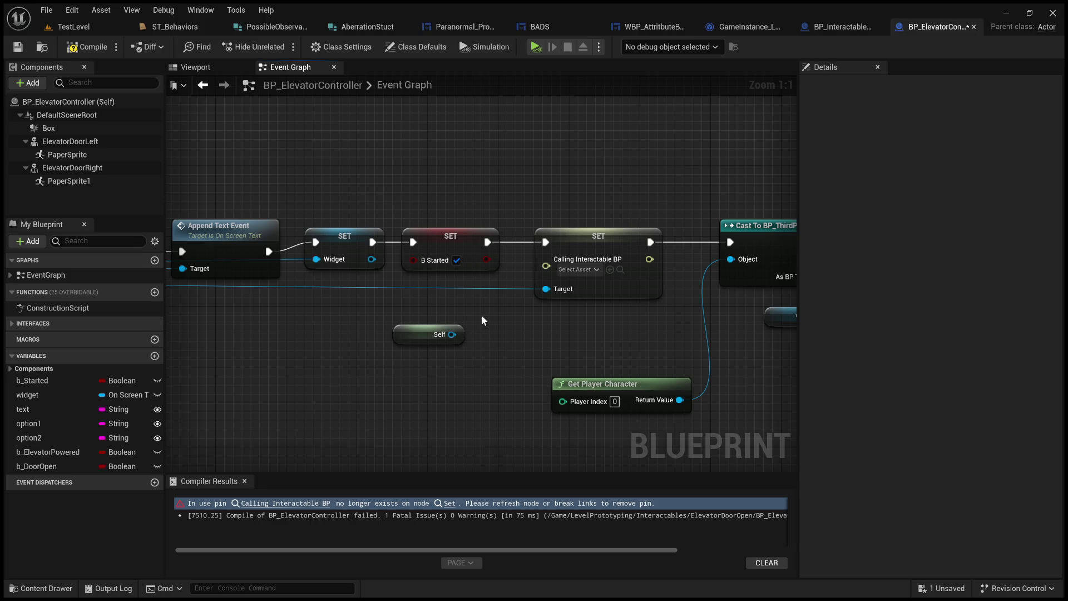
scroll(482, 314, down, 1)
click(87, 46)
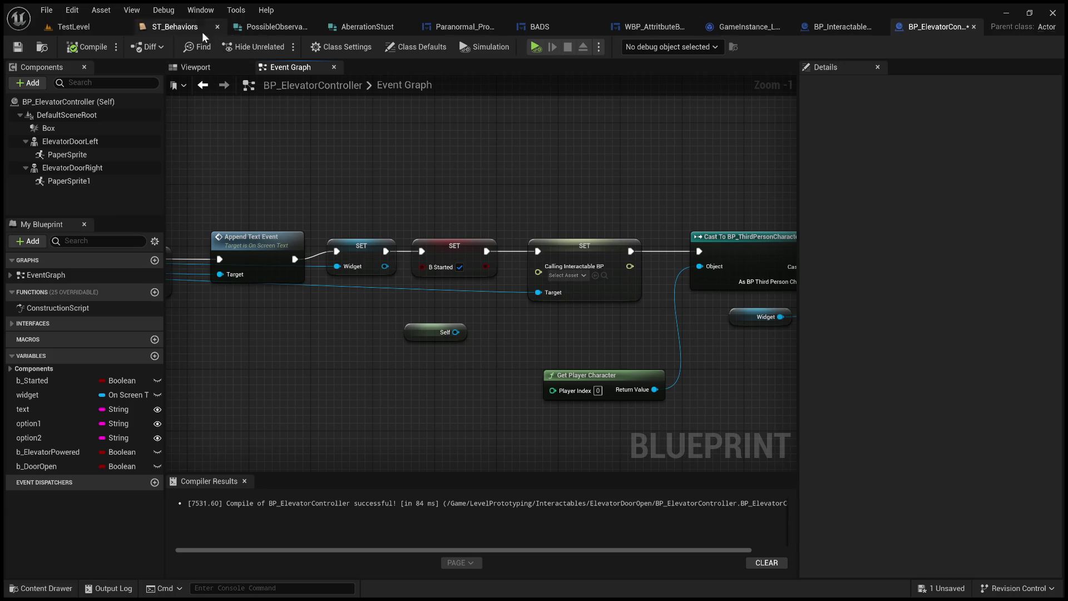
click(67, 26)
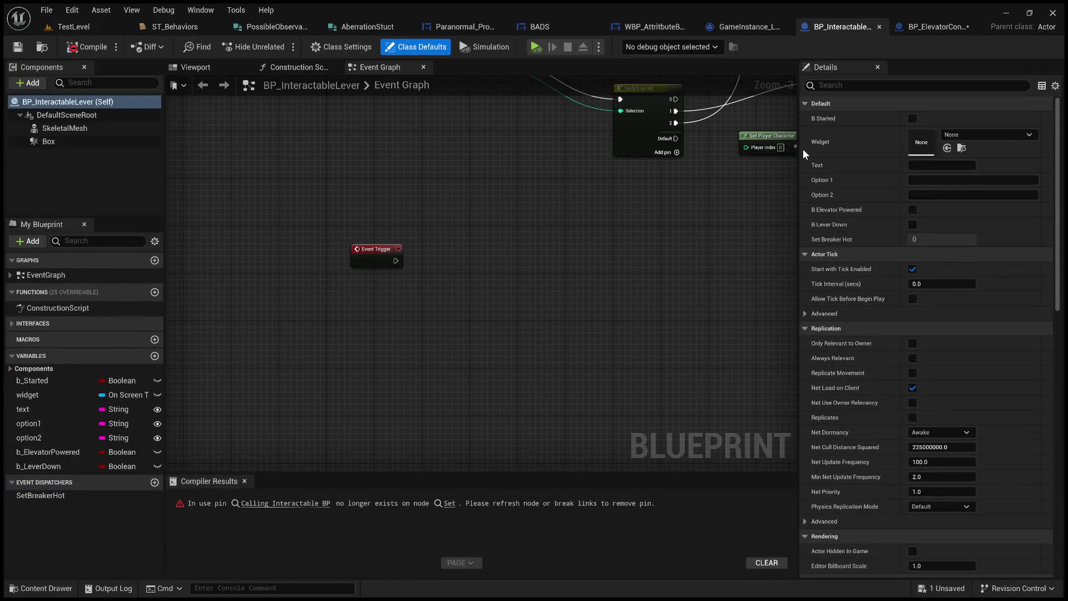
Delete the broken Calling Interactable BP pin on the SET node and recompile BP_InteractableLever
click(308, 503)
scroll(400, 407, up, 4)
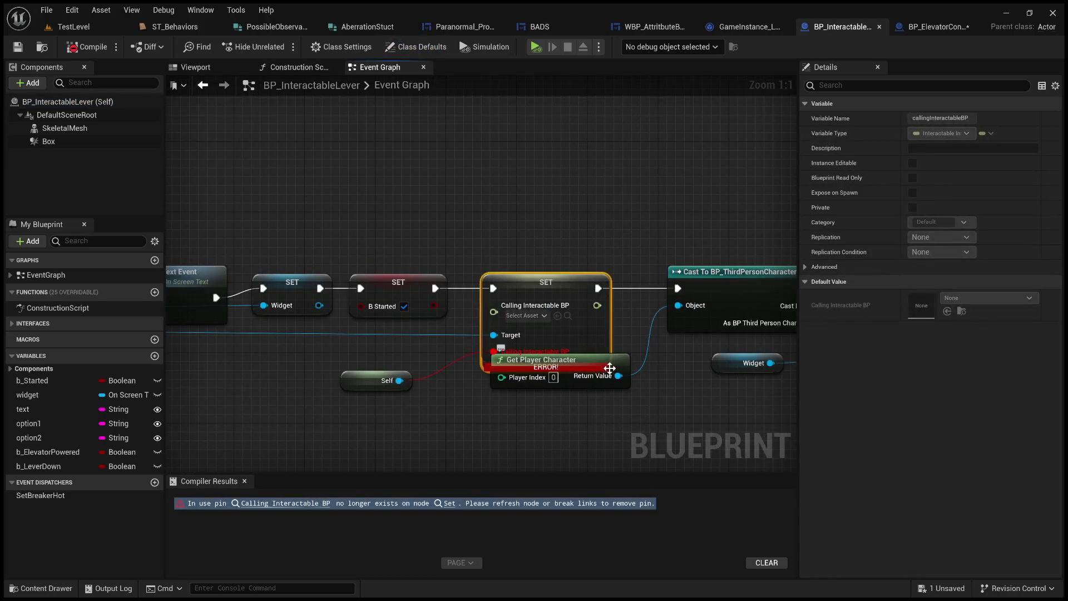
drag(618, 375, 613, 413)
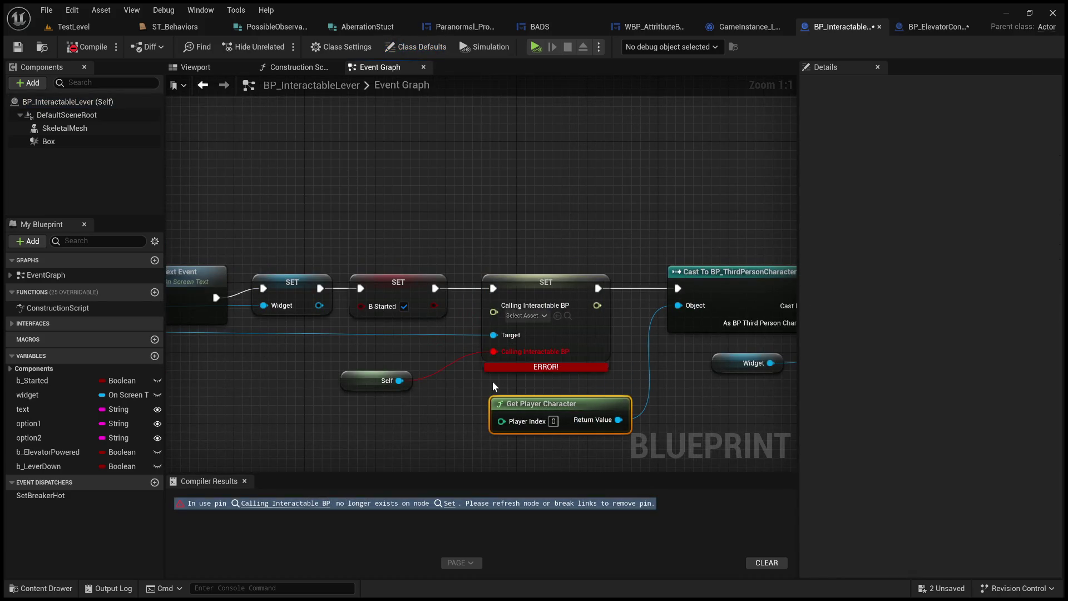
drag(491, 381, 550, 390)
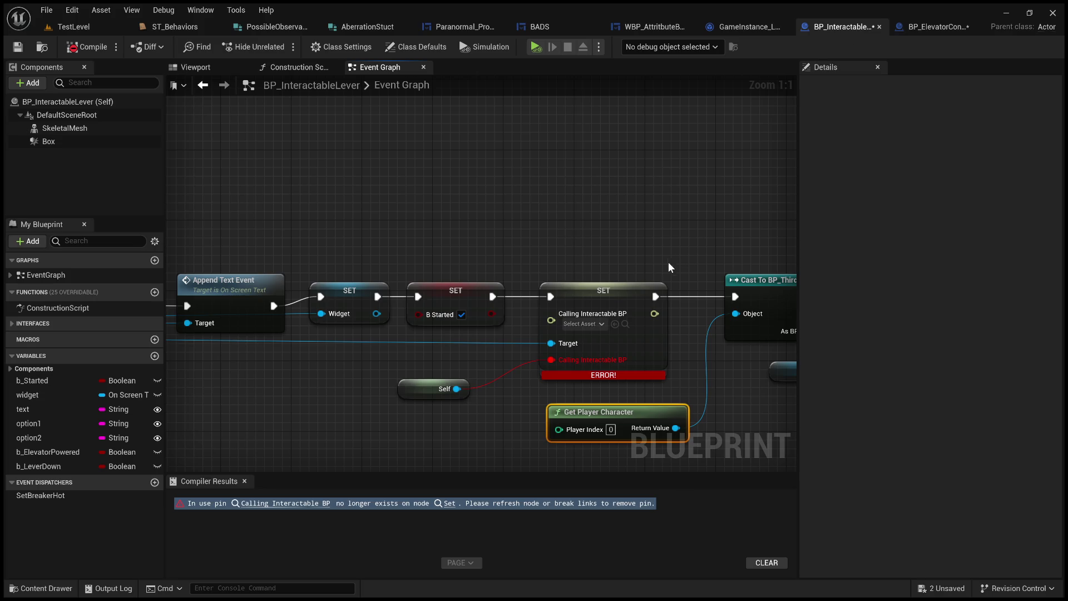
double_click(505, 374)
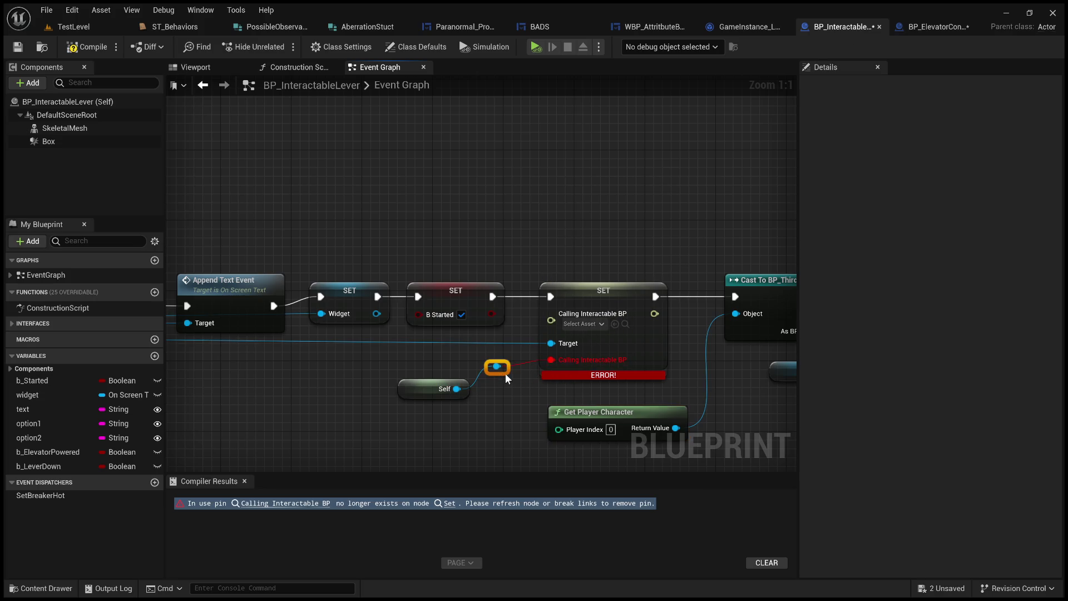
key(Delete)
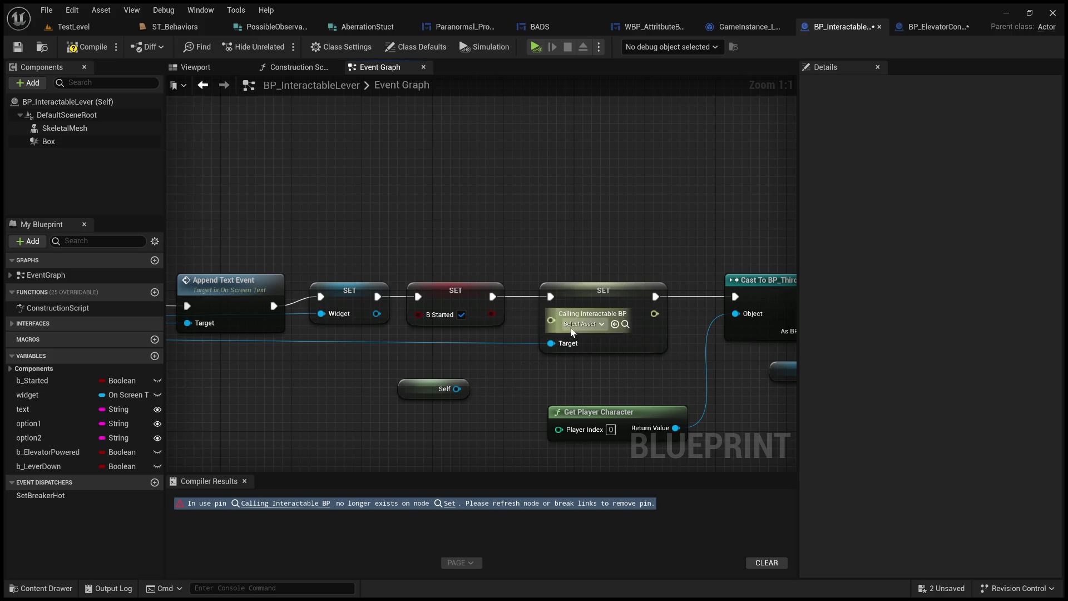
click(90, 47)
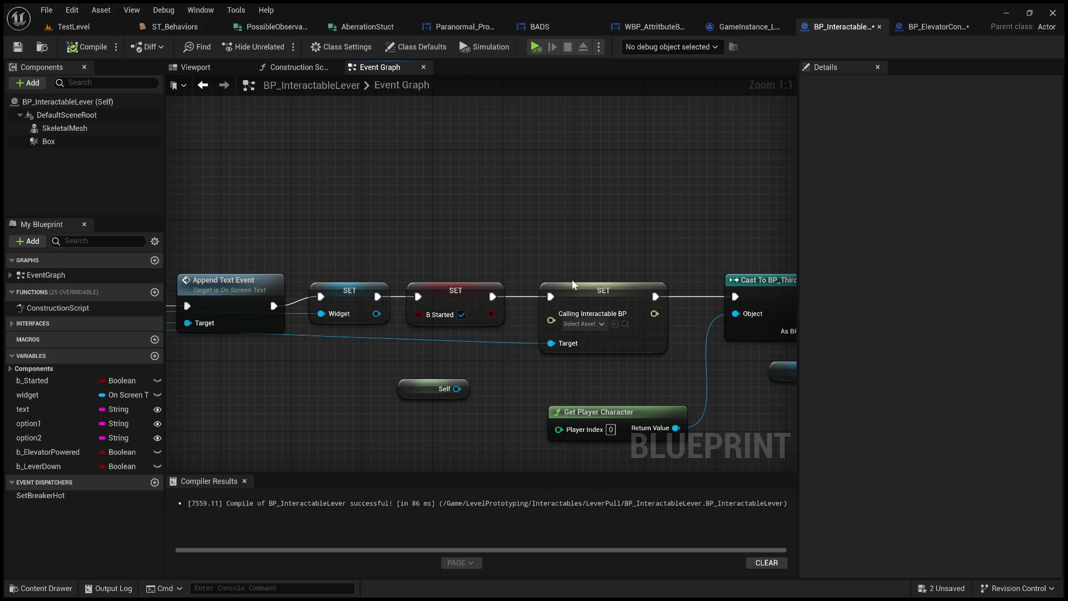
scroll(358, 199, down, 2)
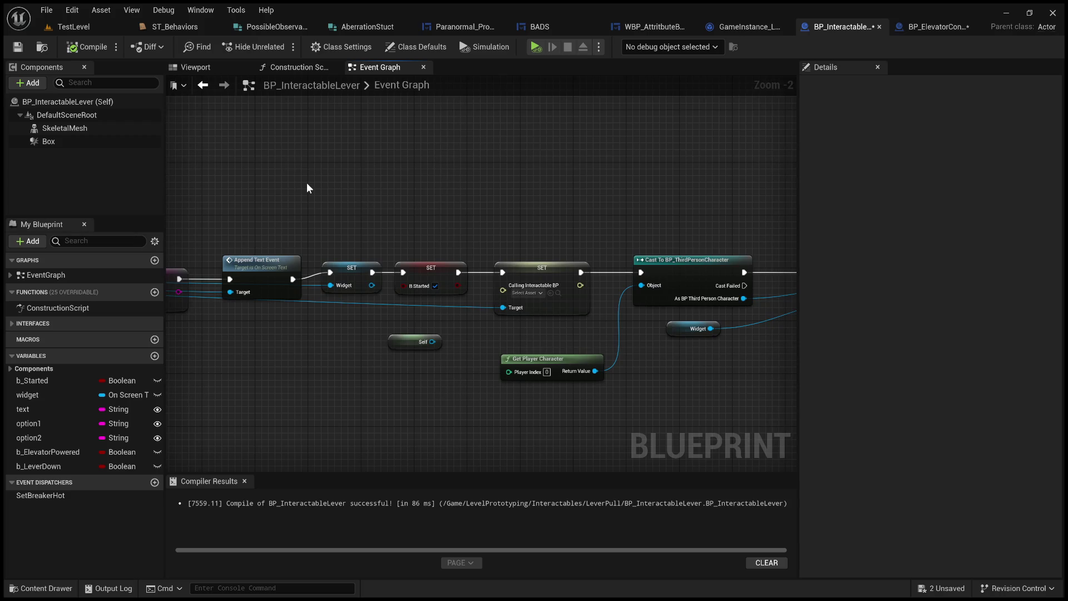
scroll(429, 193, down, 2)
Review the Cast To BP_ThirdPersonCharacter nodes, then play the test level
mouse_move(430, 194)
mouse_down()
mouse_move(404, 189)
mouse_move(518, 208)
mouse_up()
scroll(445, 214, up, 2)
mouse_move(584, 196)
mouse_down()
mouse_move(404, 208)
mouse_move(698, 187)
mouse_up()
scroll(513, 230, up, 2)
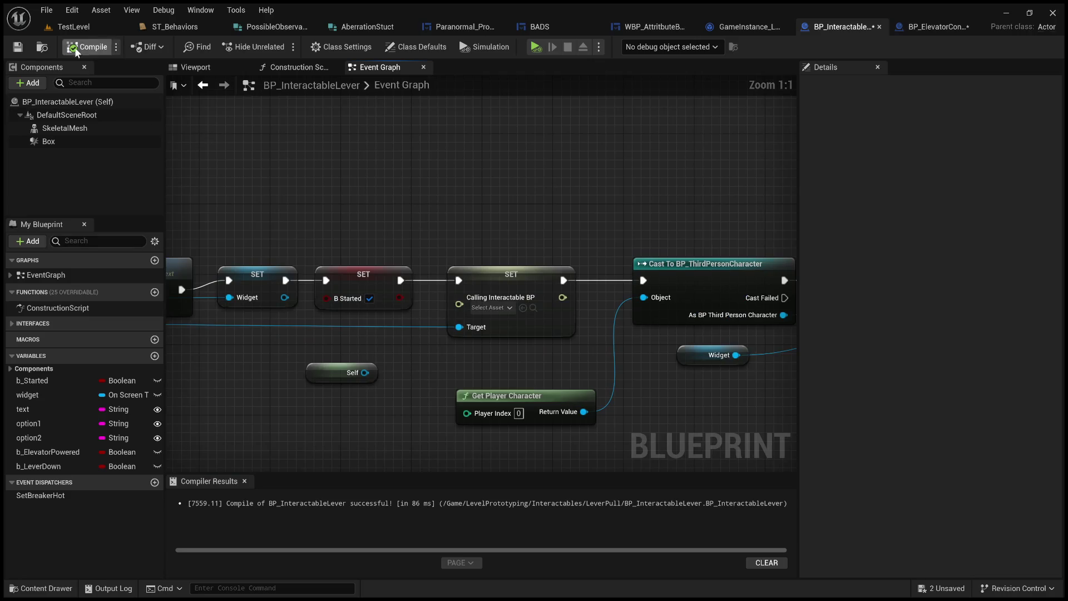
click(73, 26)
click(275, 47)
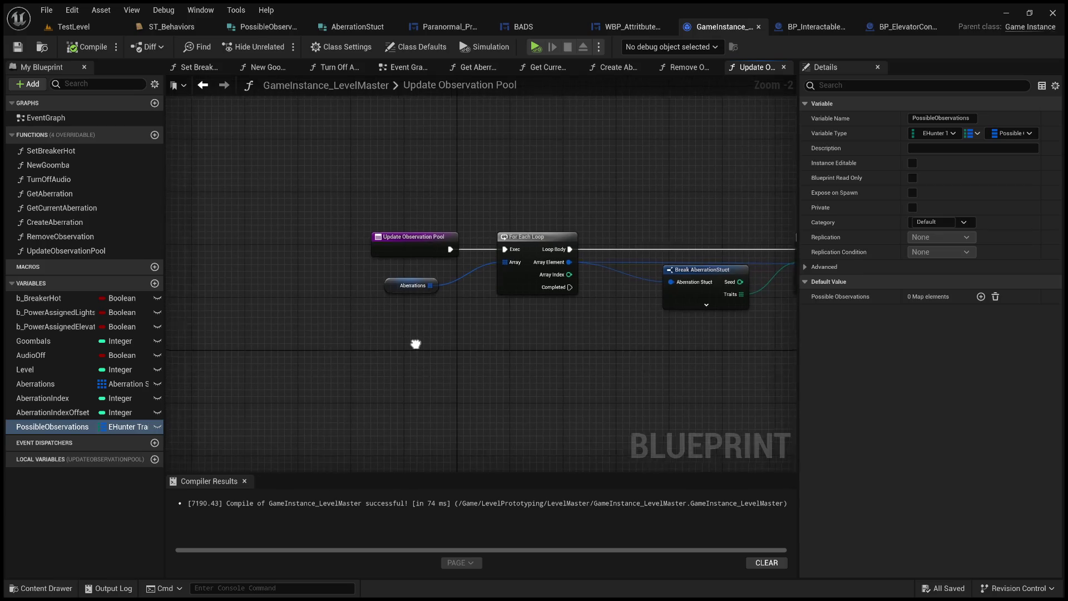
scroll(419, 340, up, 3)
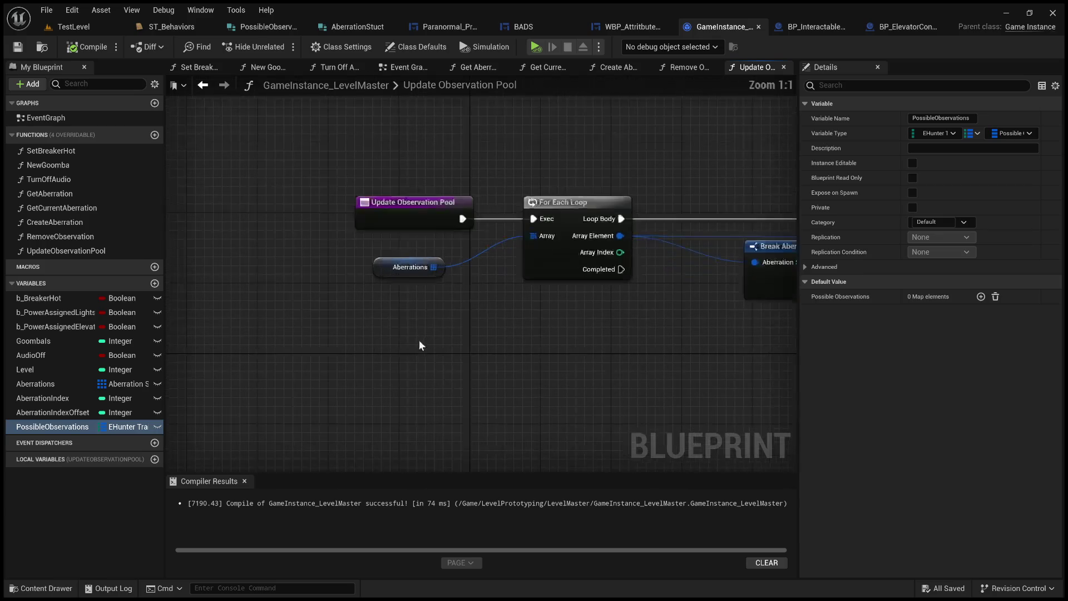
Center the Update Observation Pool loop, then switch to the BADS widget blueprint
mouse_move(457, 334)
mouse_down()
mouse_move(422, 334)
mouse_move(419, 349)
mouse_move(415, 310)
mouse_up()
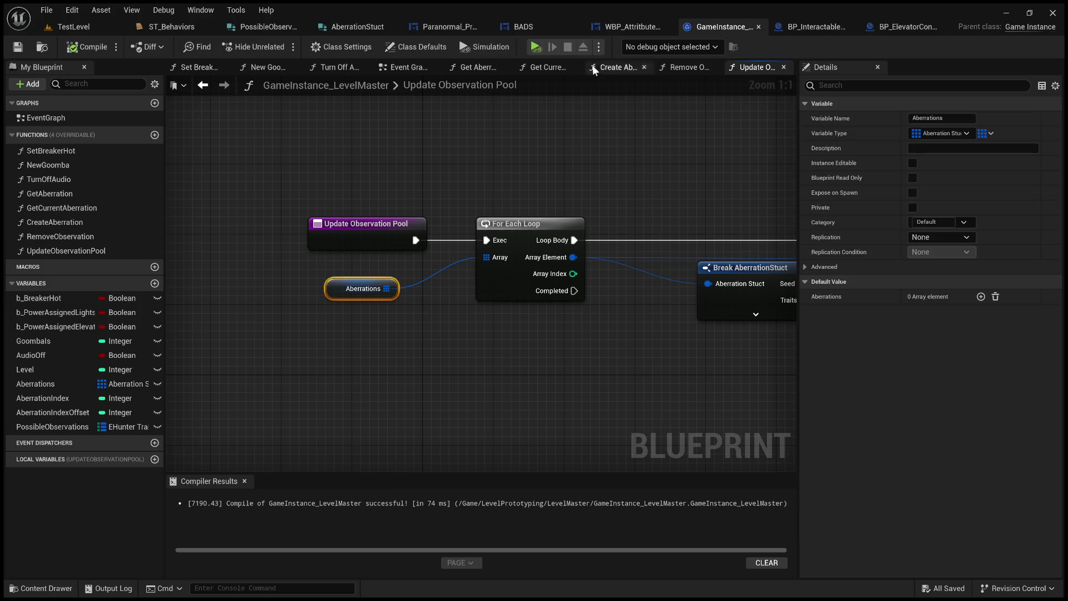
click(523, 28)
scroll(113, 78, down, 2)
Inspect Paranormal_Profiles' Create Aberration calls and Make Array nodes, then return to GameInstance_LevelMaster
mouse_move(584, 292)
mouse_down()
mouse_move(573, 355)
mouse_move(640, 397)
mouse_up()
scroll(660, 382, down, 1)
scroll(660, 381, up, 1)
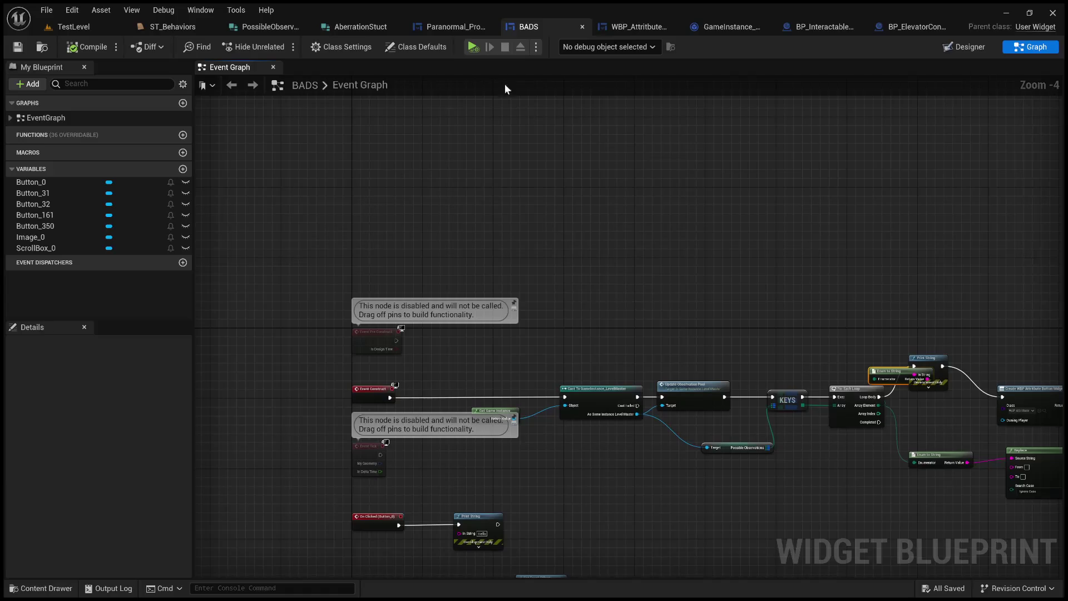
click(458, 27)
scroll(605, 305, down, 2)
scroll(578, 285, down, 1)
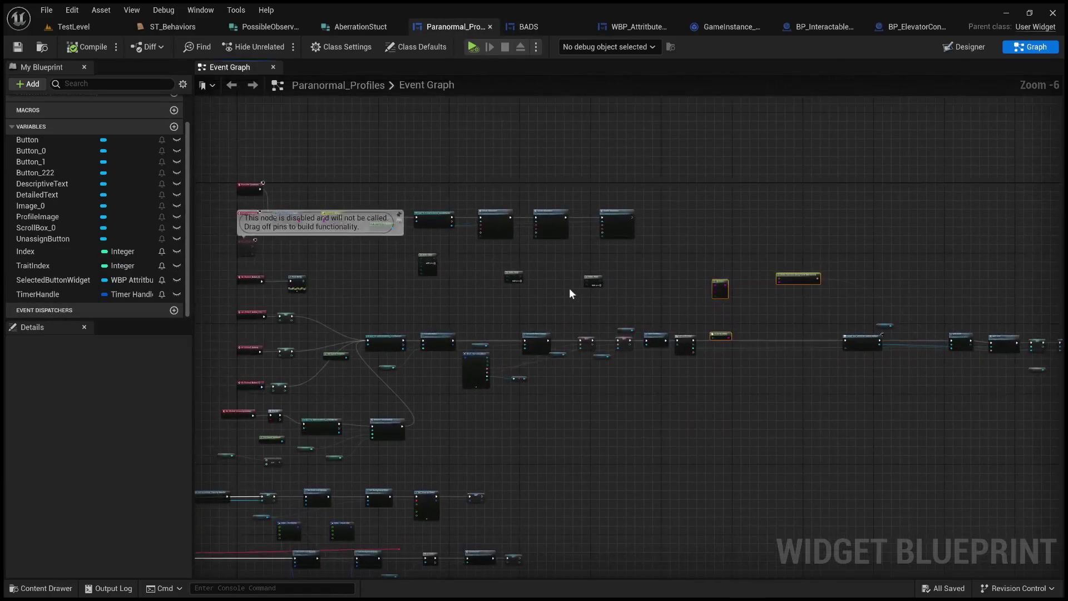
scroll(433, 250, up, 2)
drag(434, 249, 503, 246)
scroll(534, 140, up, 2)
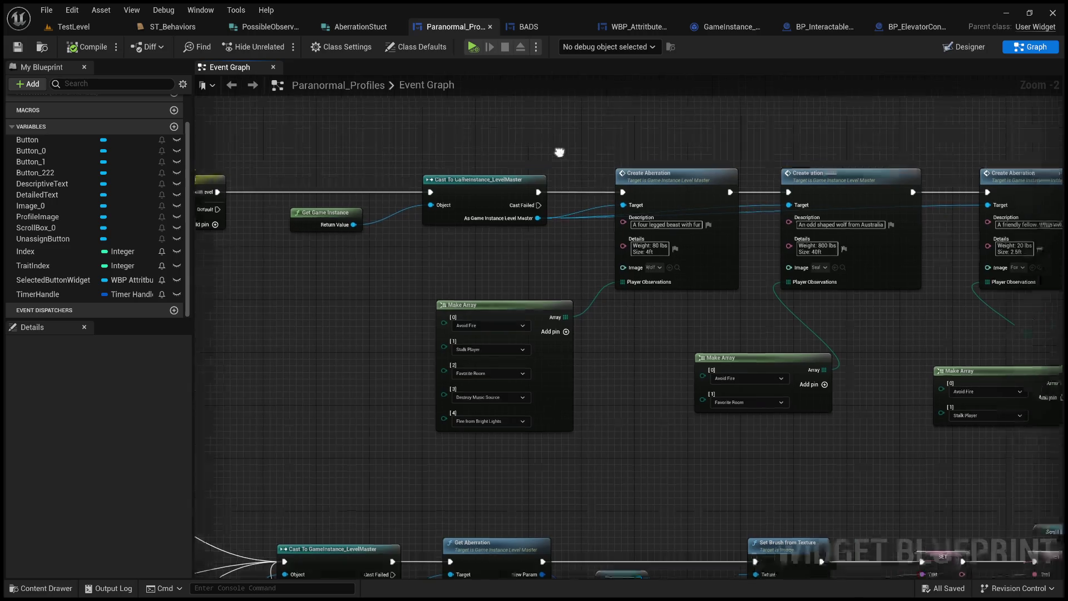
scroll(567, 167, up, 1)
click(668, 191)
drag(686, 150, 574, 151)
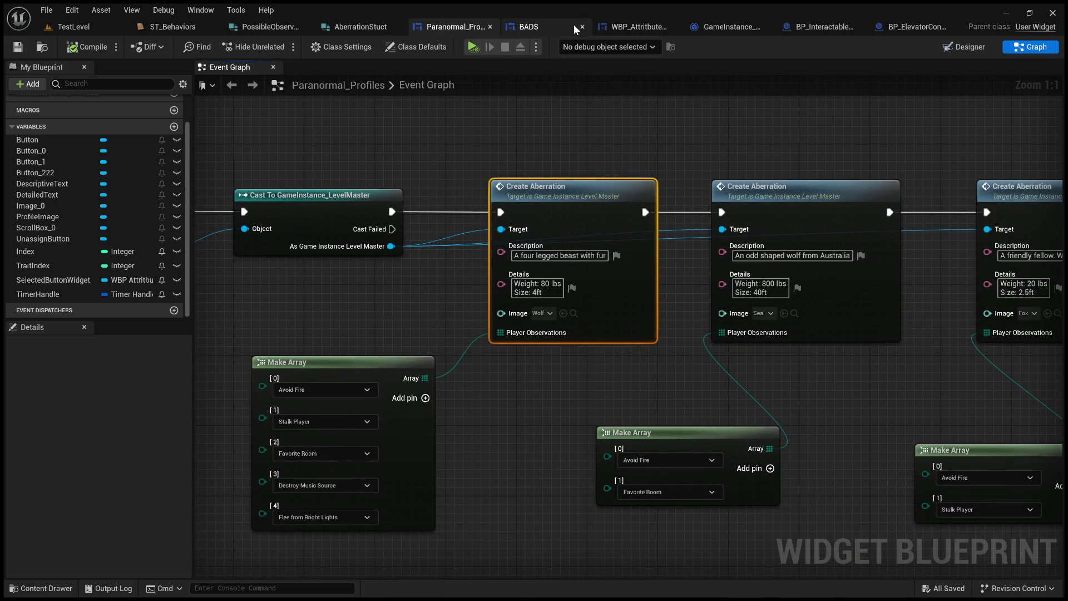
click(723, 27)
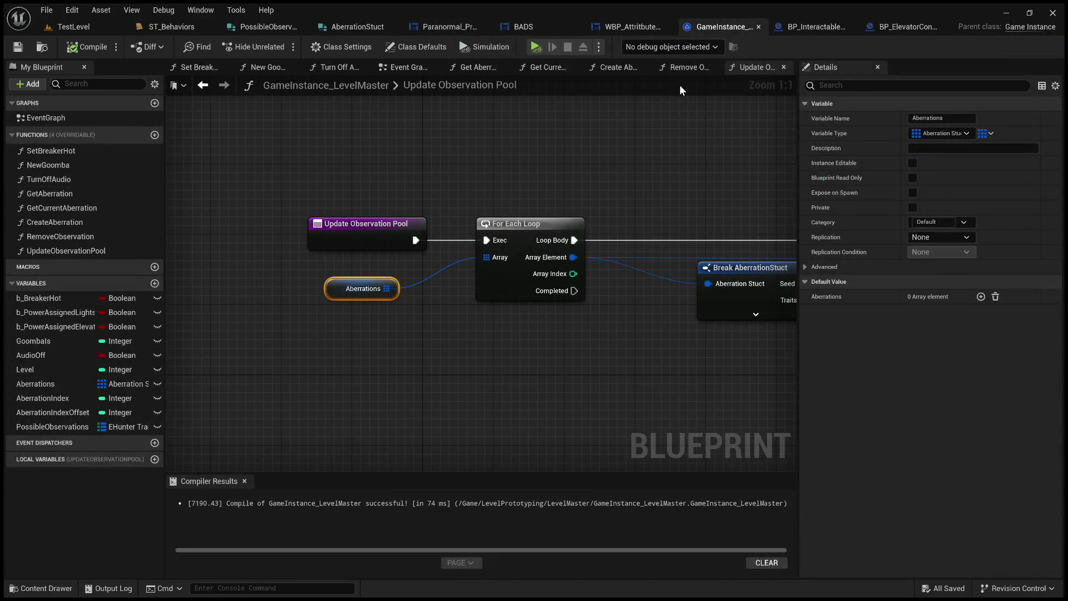
Compare the Create Aberration function with the Break AberrationStuct loops and Traits output in Update Observation Pool
click(618, 67)
scroll(506, 206, up, 2)
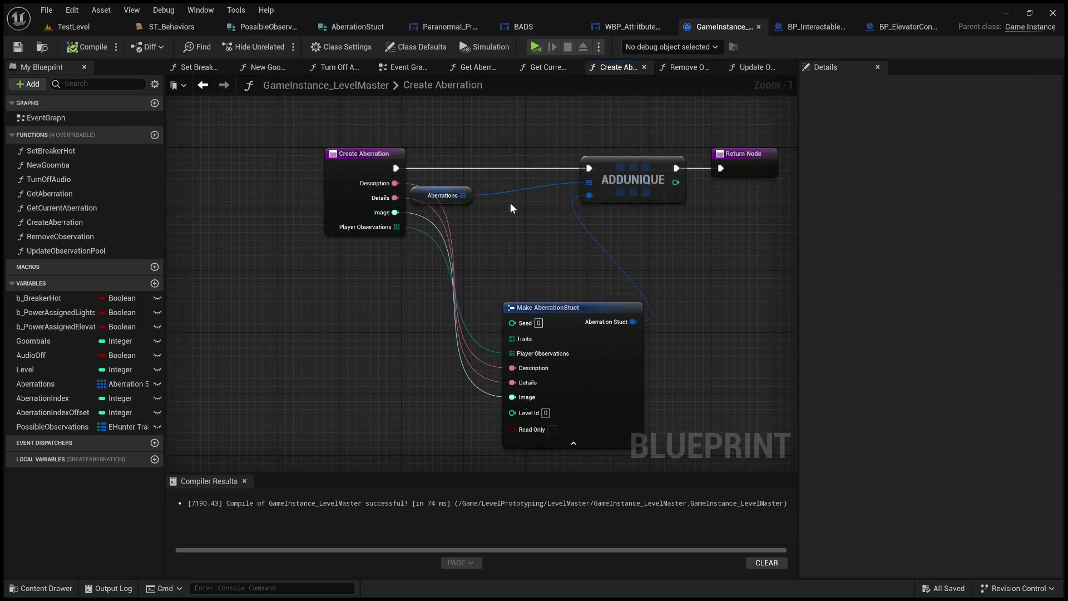
drag(750, 172, 702, 173)
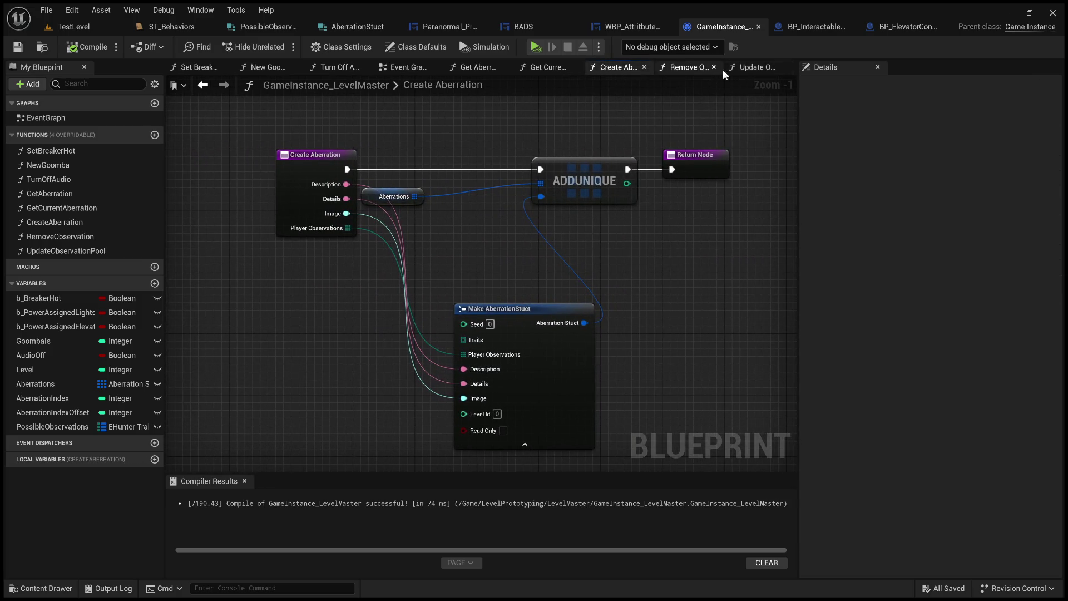
click(746, 69)
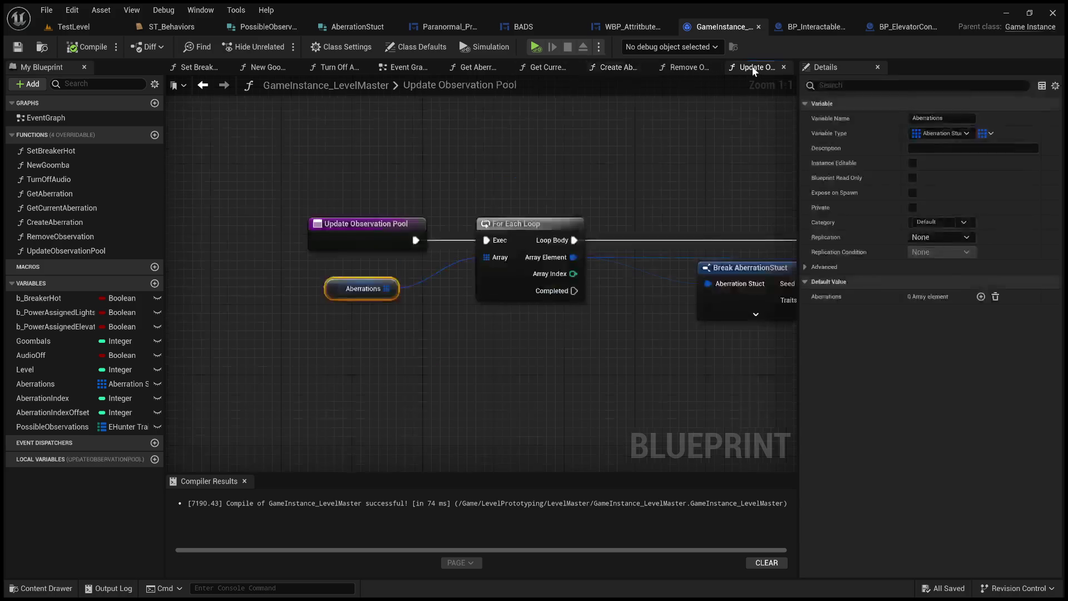
drag(588, 190, 342, 219)
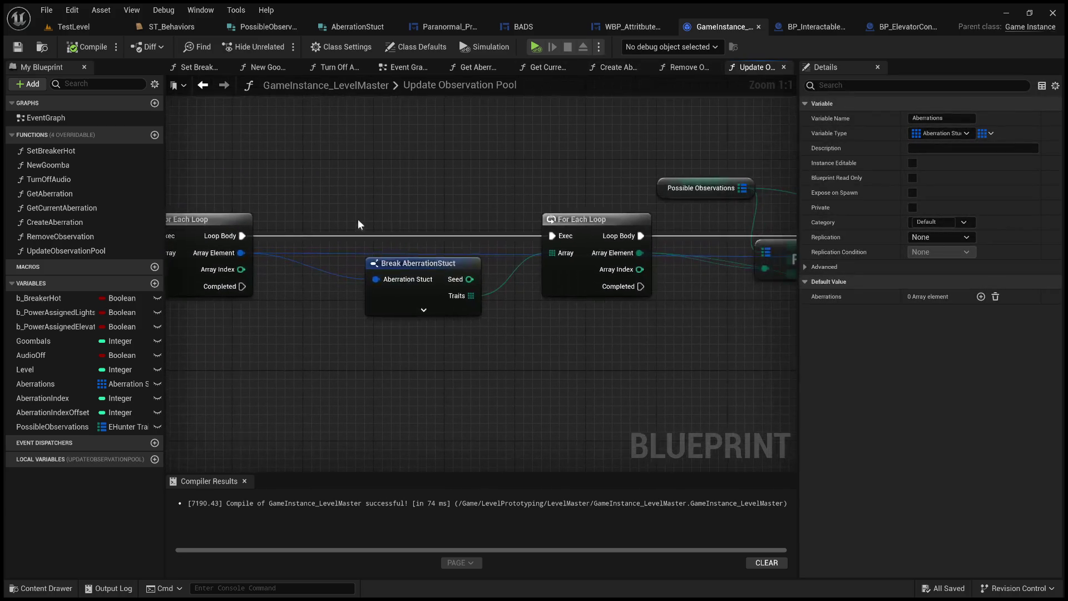
drag(470, 213, 549, 221)
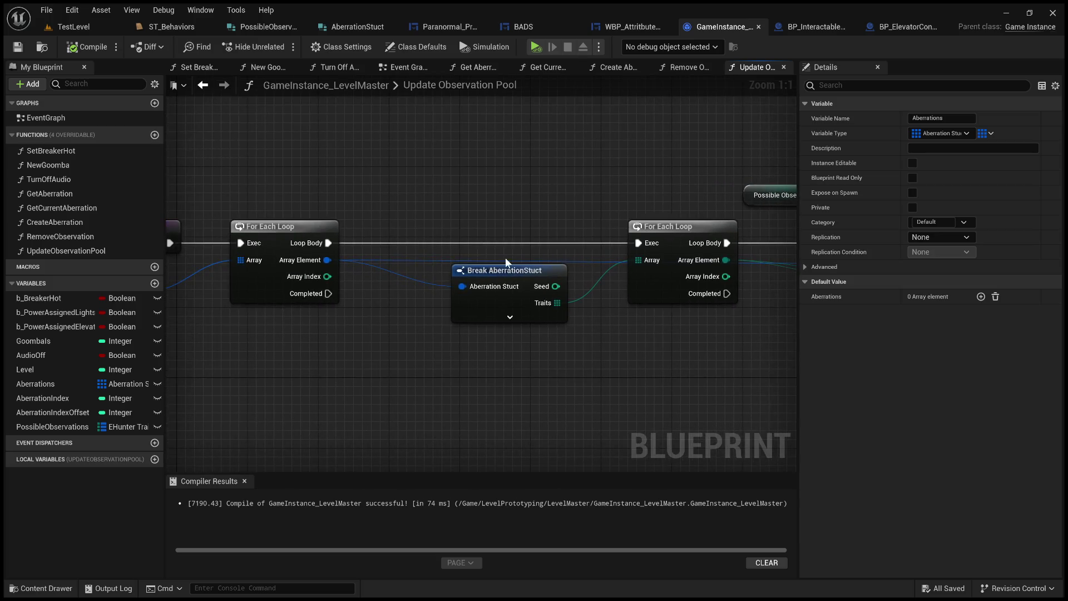
drag(394, 285, 461, 301)
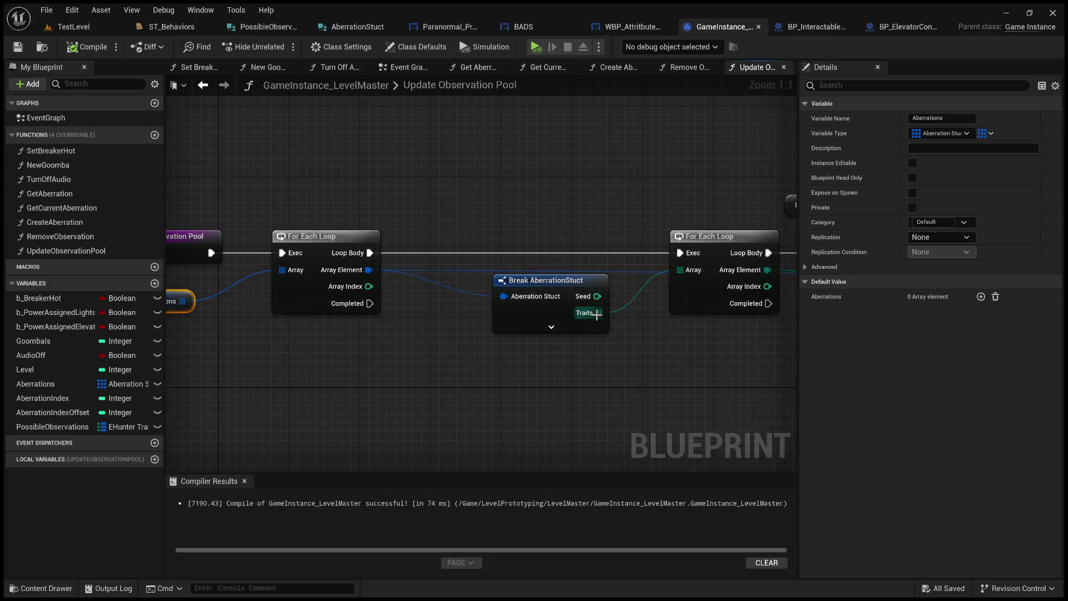
Check the other Create Aberration calls in Paranormal_Profiles, inspect the Aberrations variable, and reopen Create Aberration
click(523, 26)
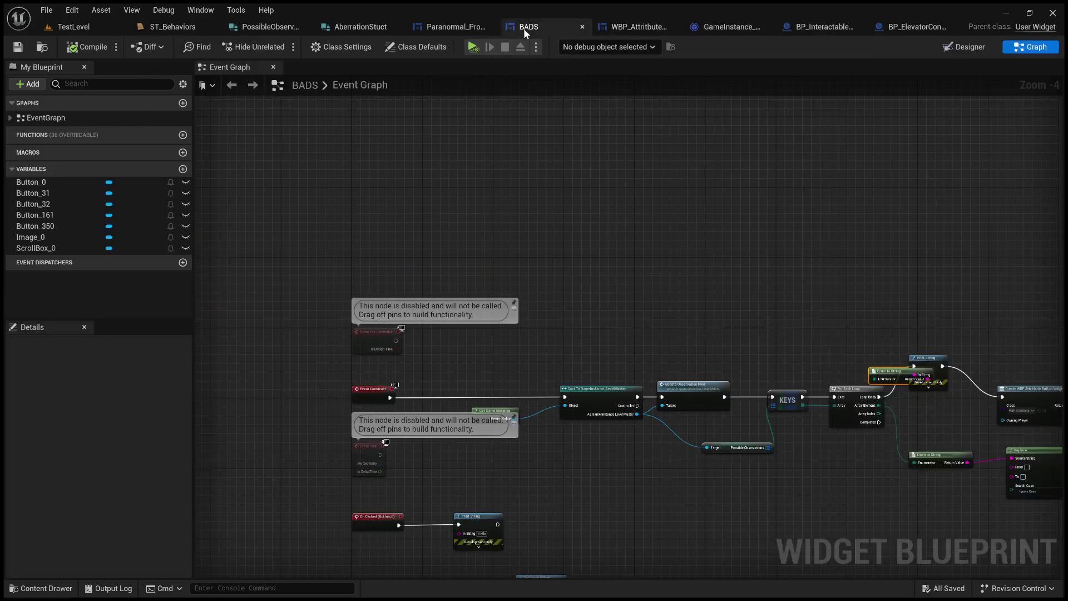
click(456, 26)
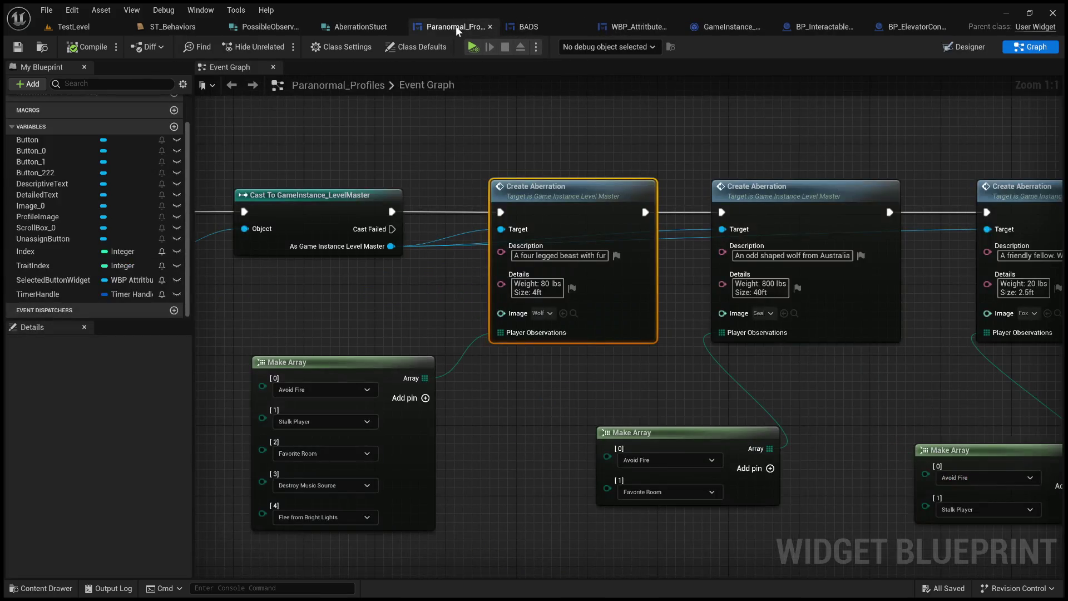
drag(438, 306, 474, 288)
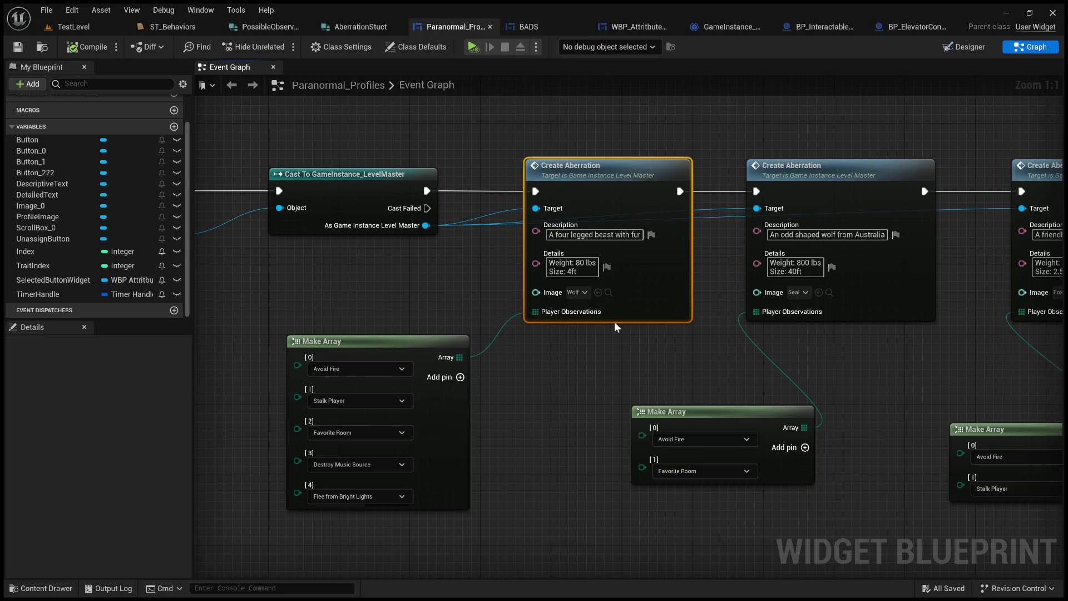
drag(614, 321, 613, 308)
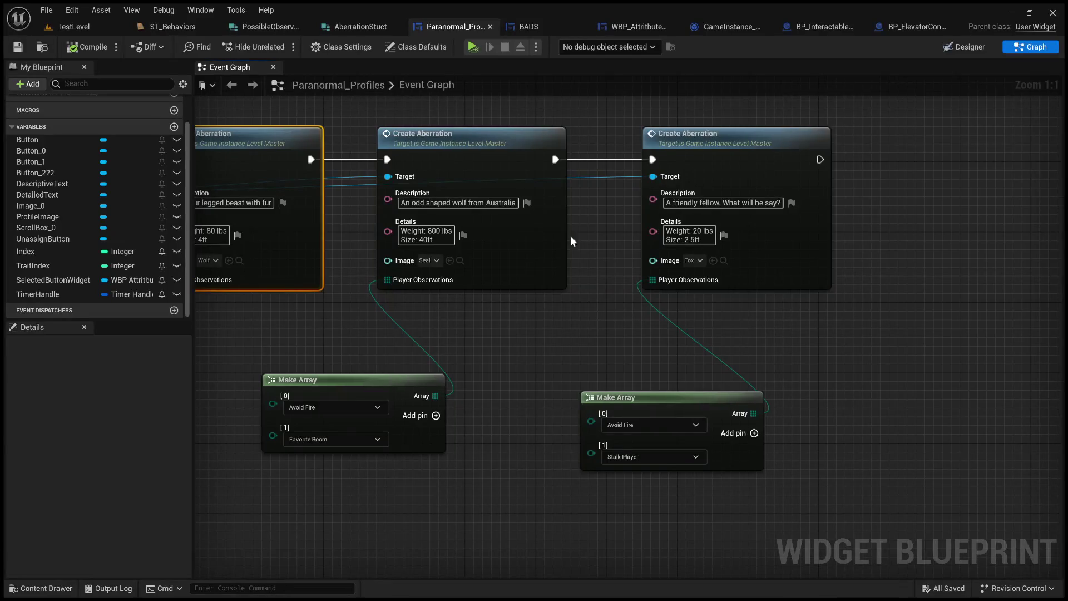
click(731, 27)
drag(475, 175, 646, 170)
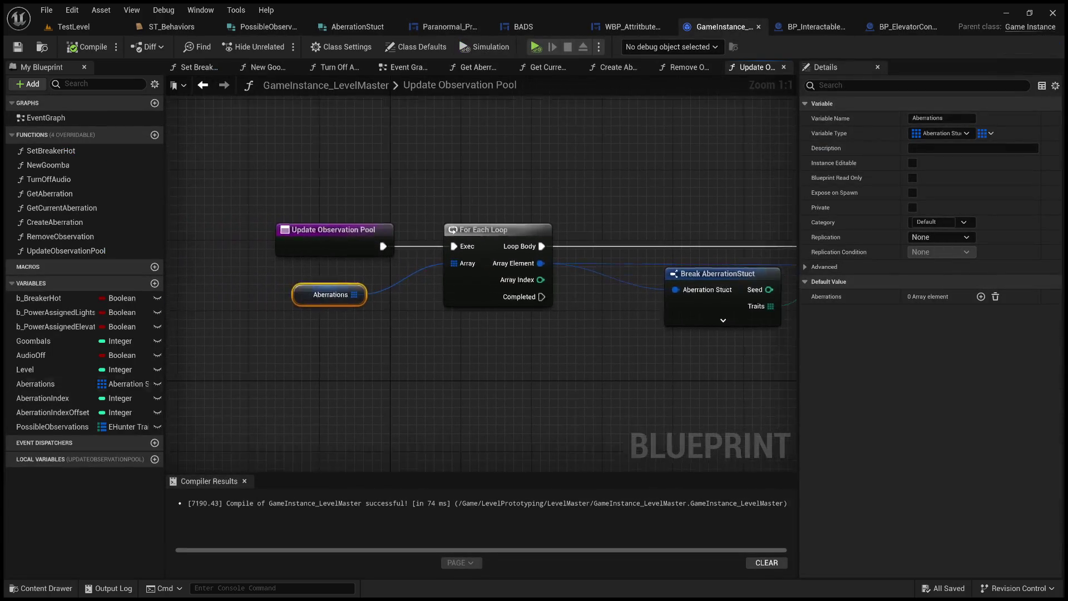
click(59, 386)
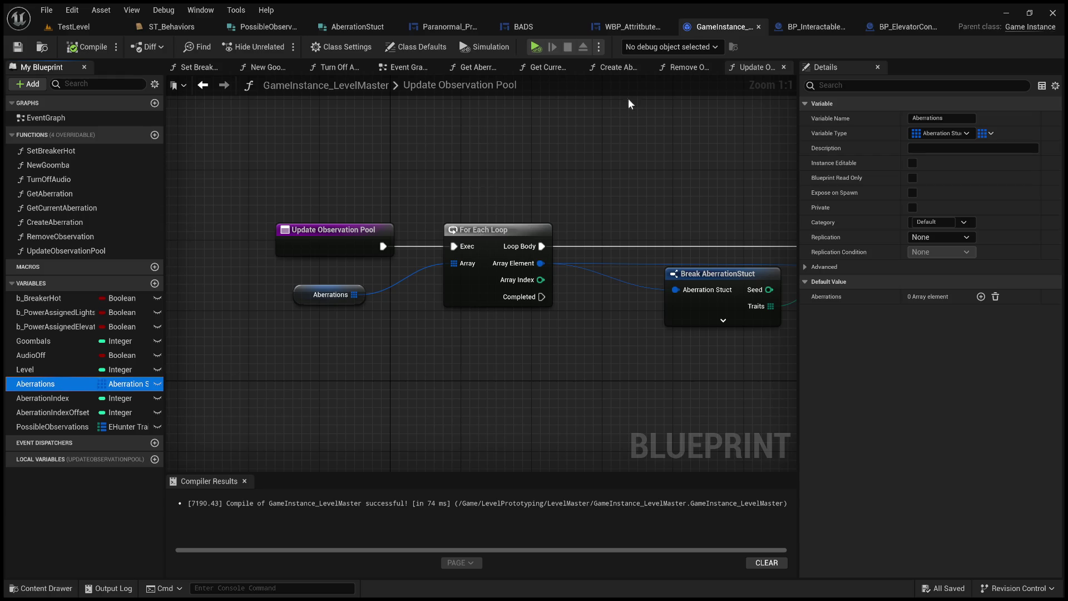
click(618, 67)
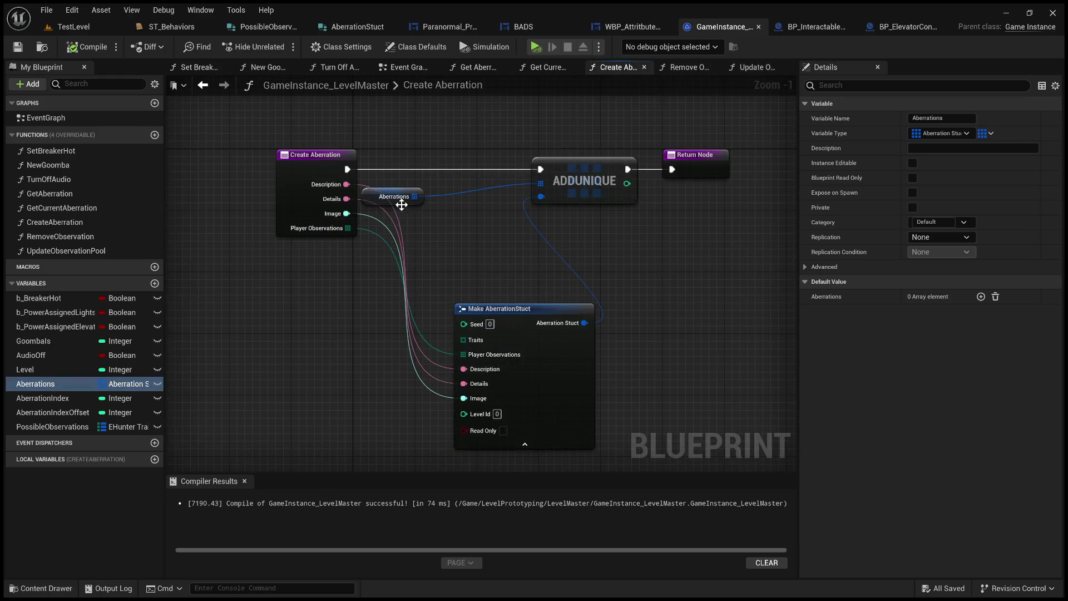
Add a Traits input of EHunter Trait type to the Create Aberration function entry
click(307, 192)
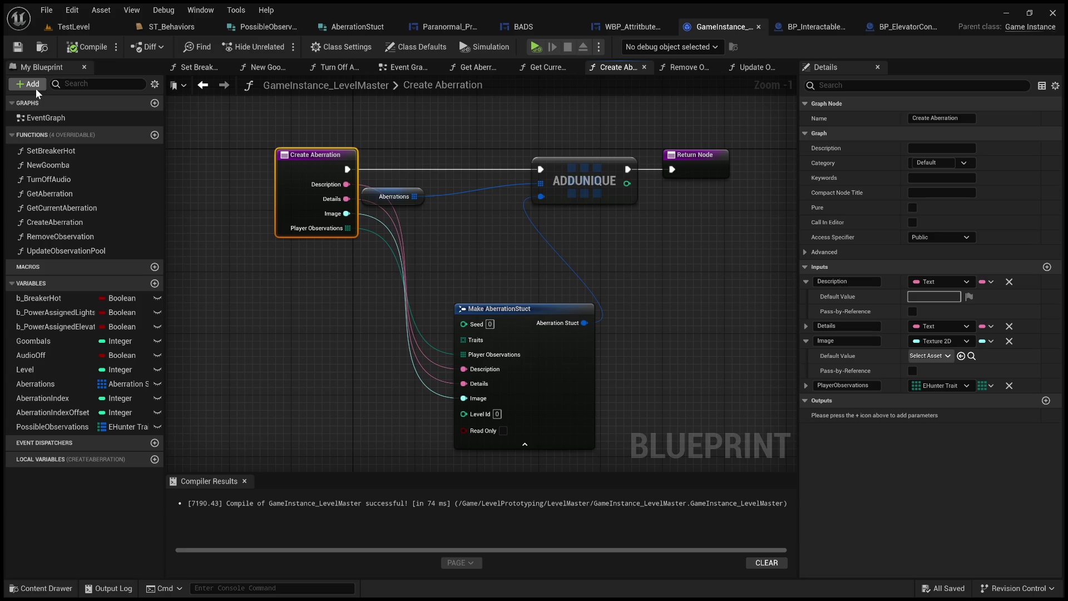
click(1048, 268)
double_click(859, 395)
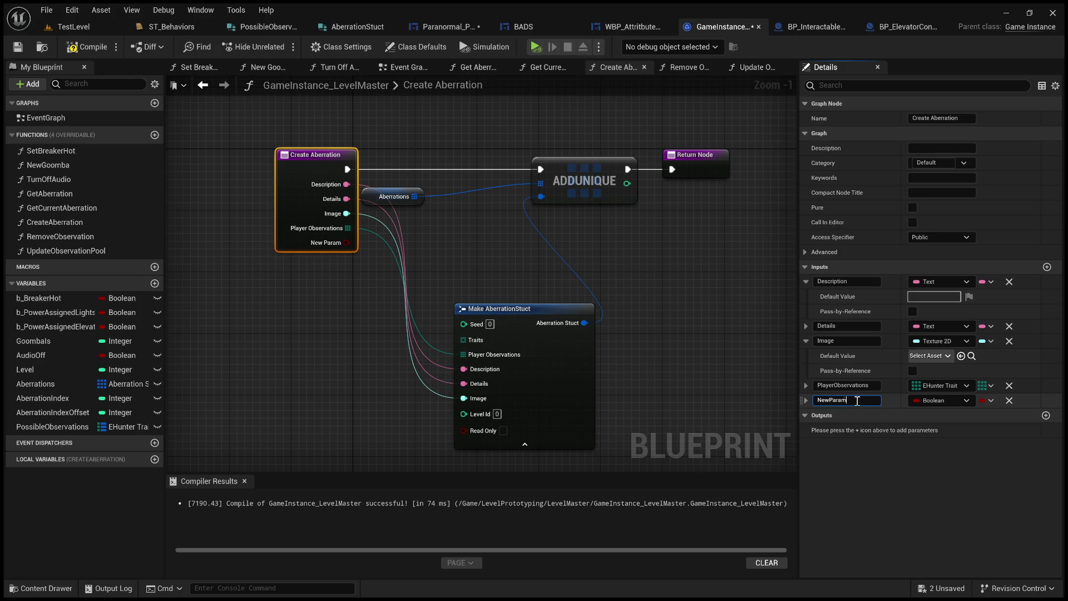
text(Traits)
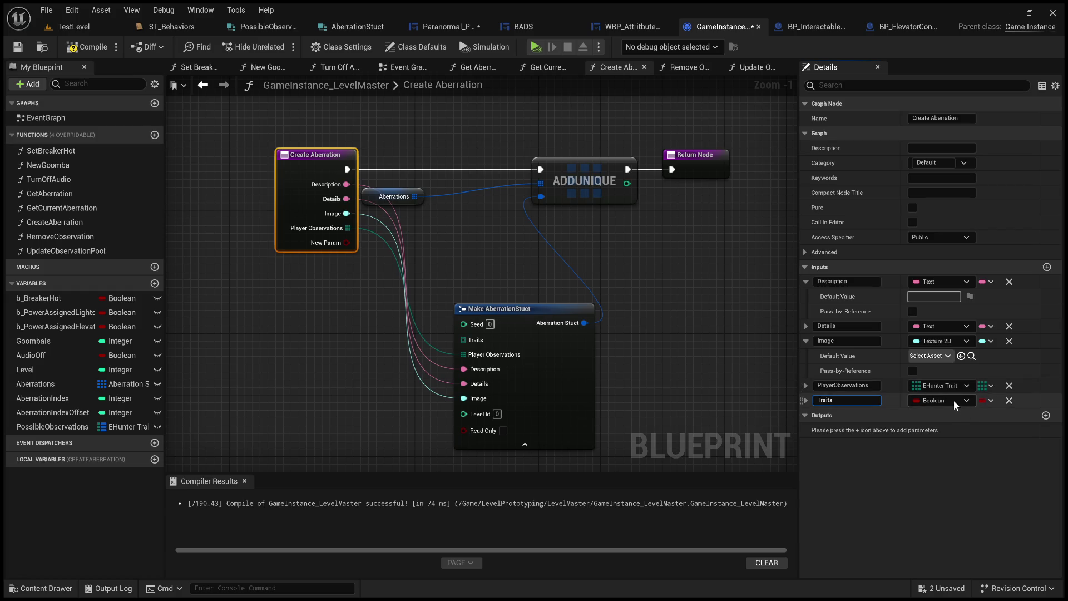
key(Return)
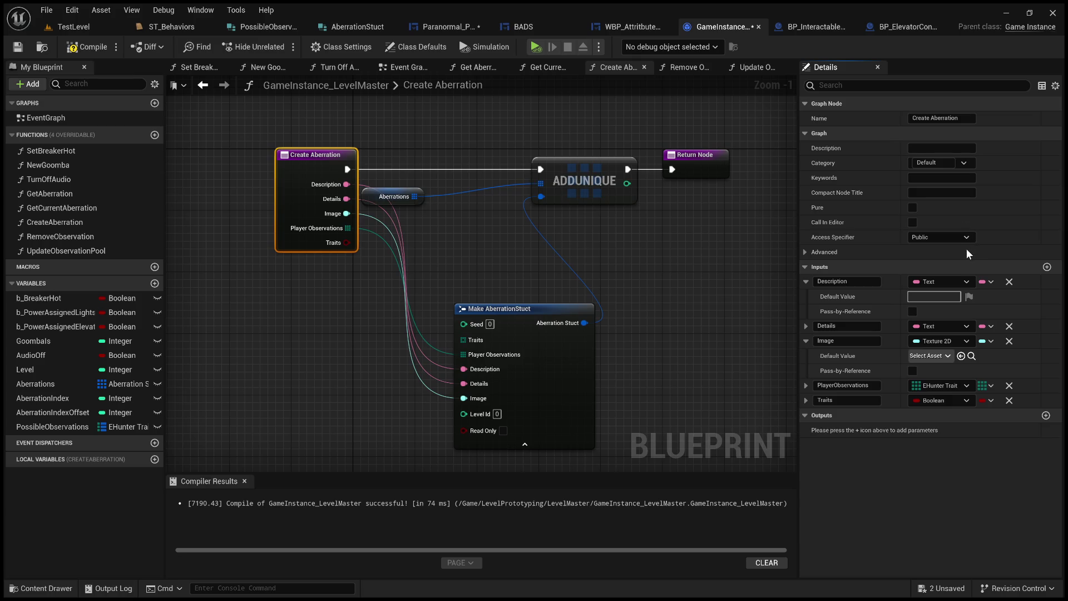
right_click(940, 400)
click(759, 314)
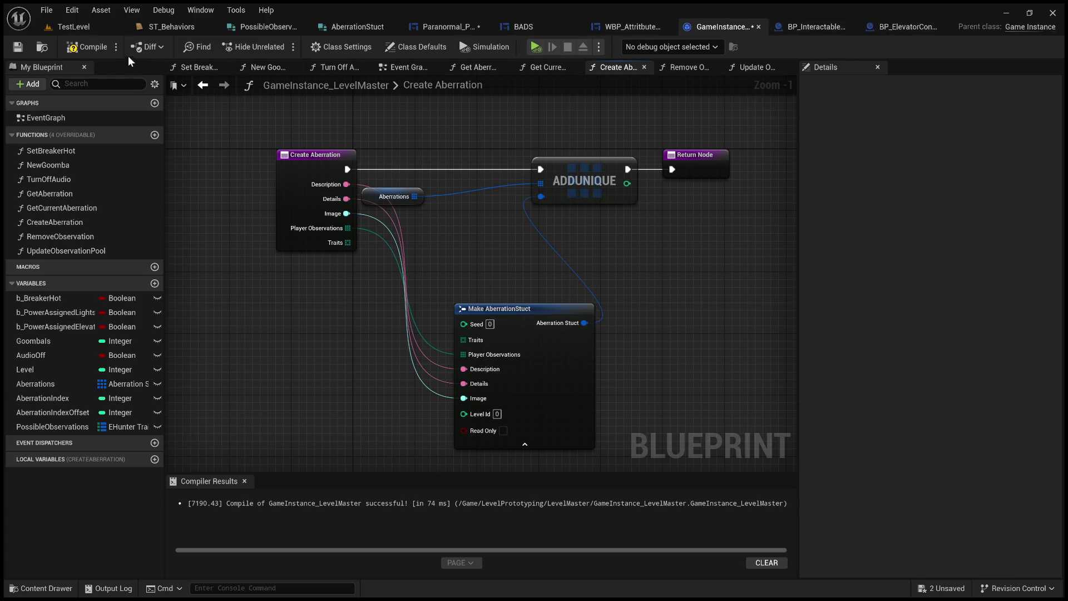
Move to the Remove Observation function graph and look around it
click(689, 67)
drag(675, 135, 449, 198)
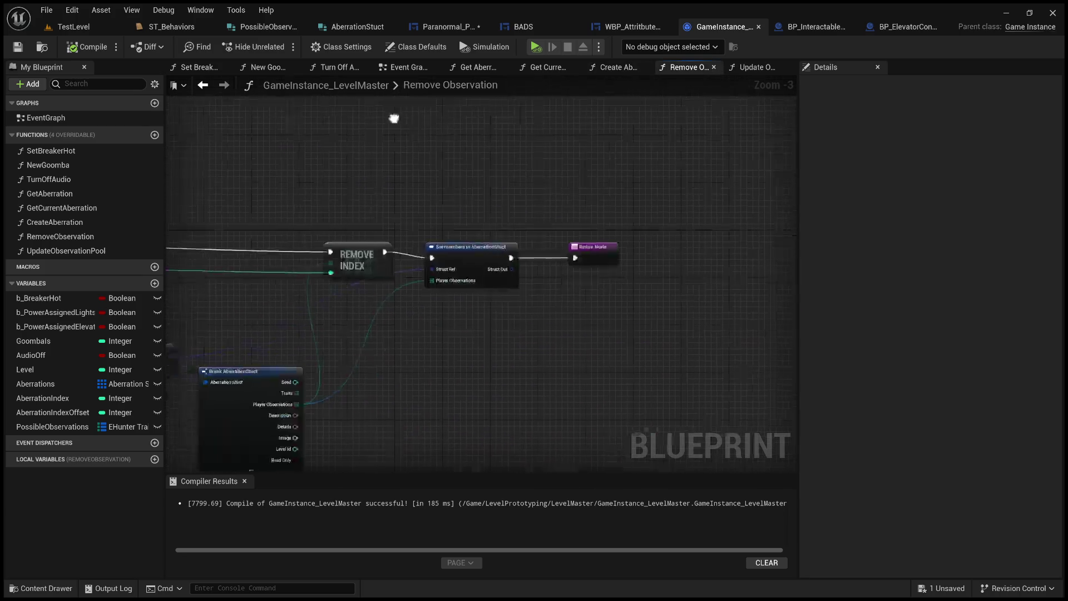
Inspect the Break AberrationStuct loop nodes in Update Observation Pool by selecting them
click(755, 67)
scroll(628, 159, up, 3)
drag(490, 148, 476, 179)
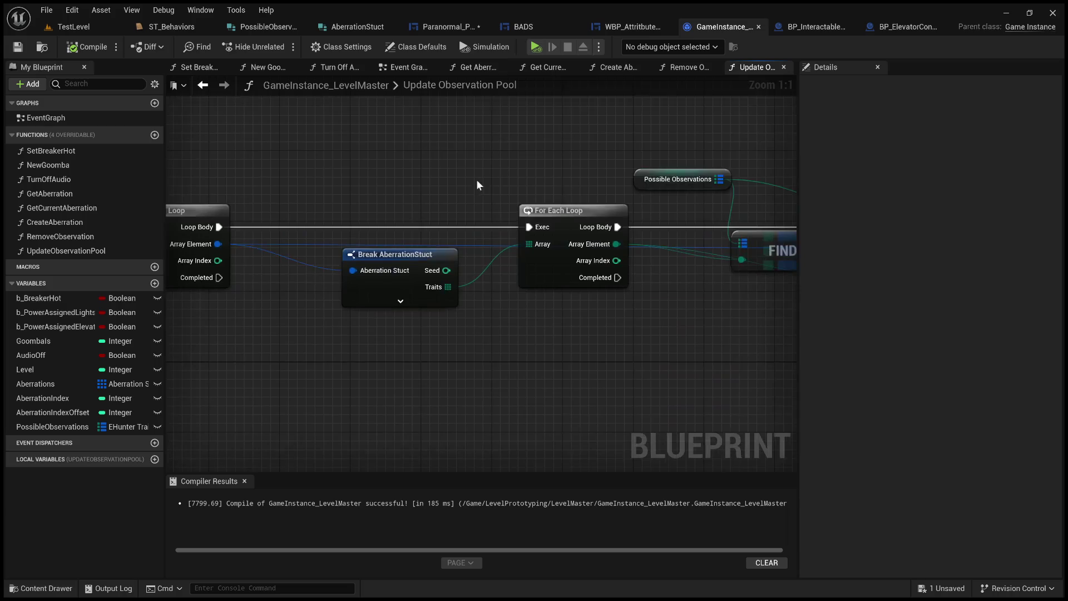
click(392, 253)
drag(626, 368, 449, 359)
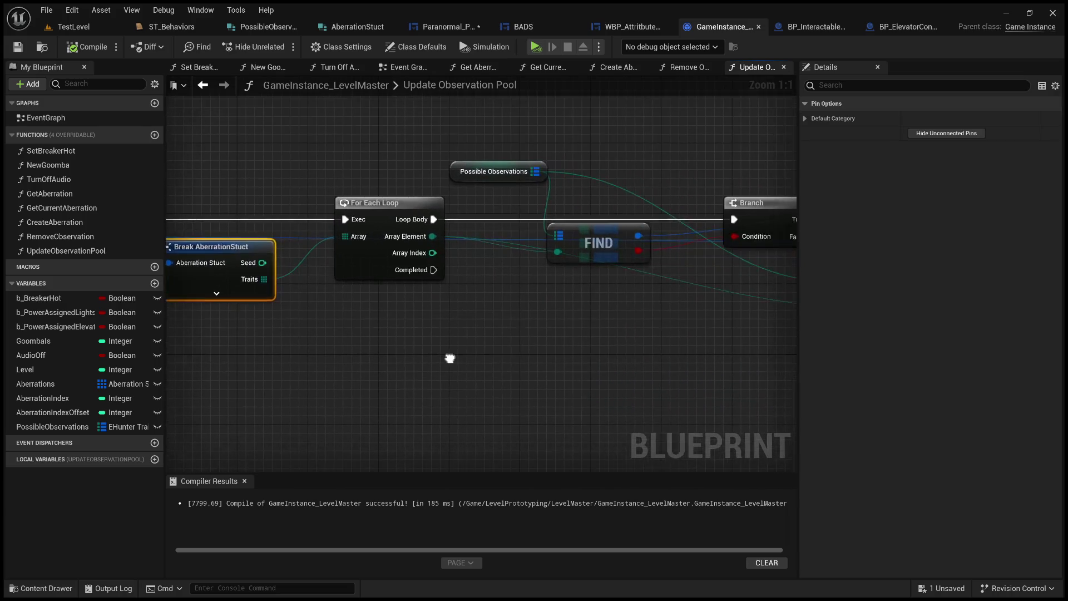
scroll(474, 343, down, 3)
drag(253, 158, 615, 357)
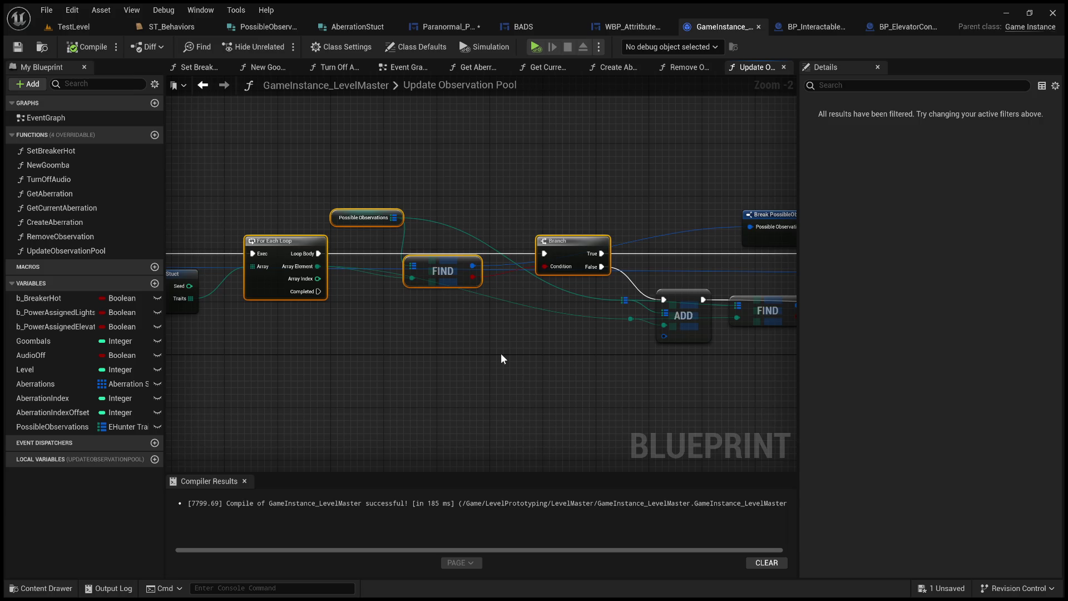
click(501, 359)
Review the rest of the Update Observation Pool graph, then switch to the TestLevel editor
mouse_move(522, 372)
mouse_down()
mouse_move(493, 392)
mouse_move(379, 395)
mouse_up()
drag(351, 128, 722, 398)
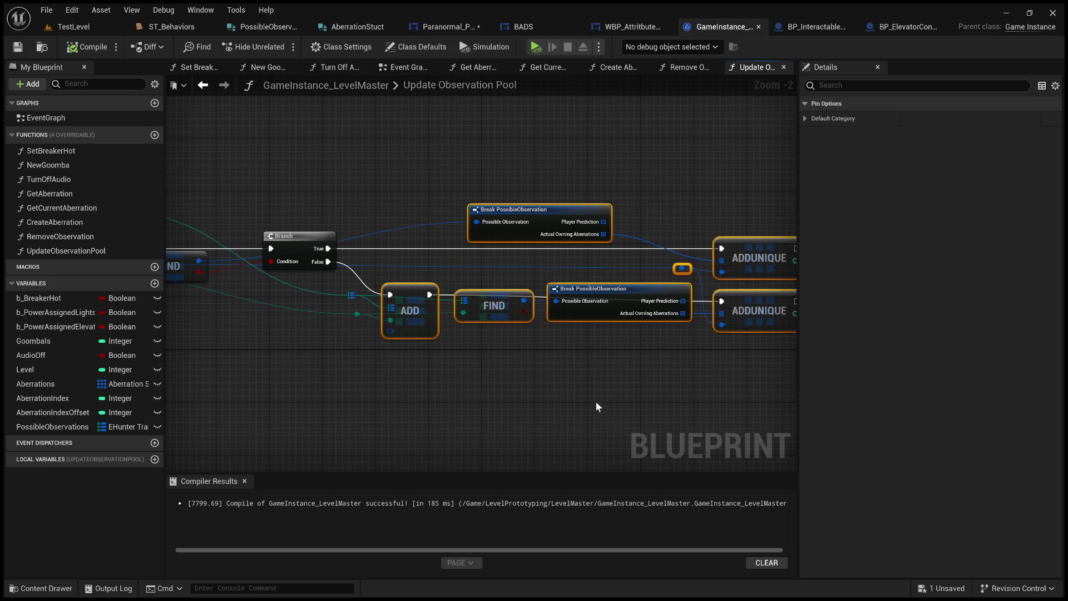
drag(595, 401, 678, 399)
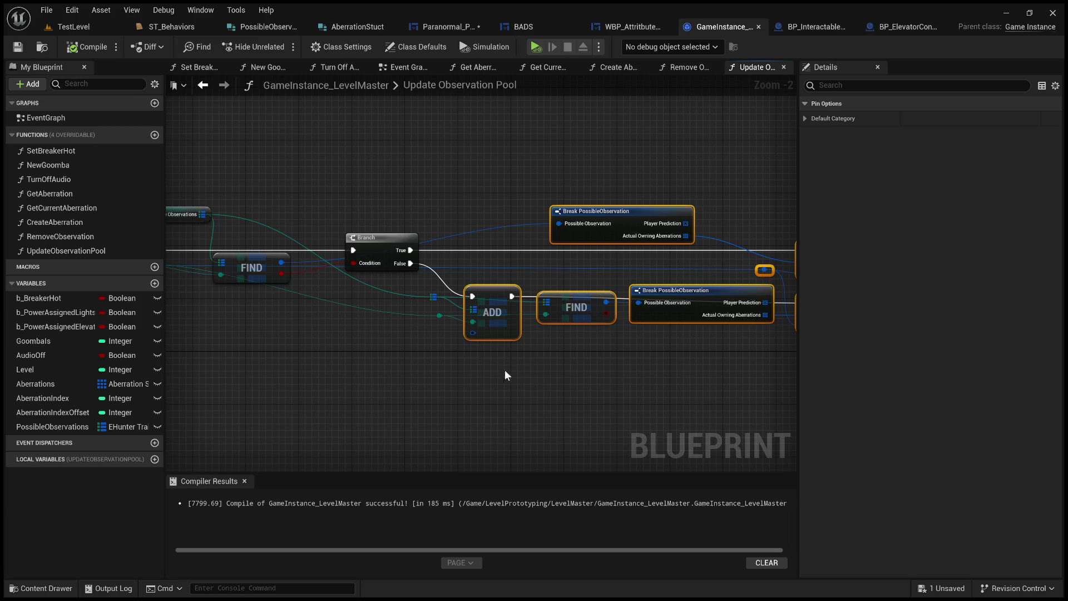
drag(512, 370, 768, 376)
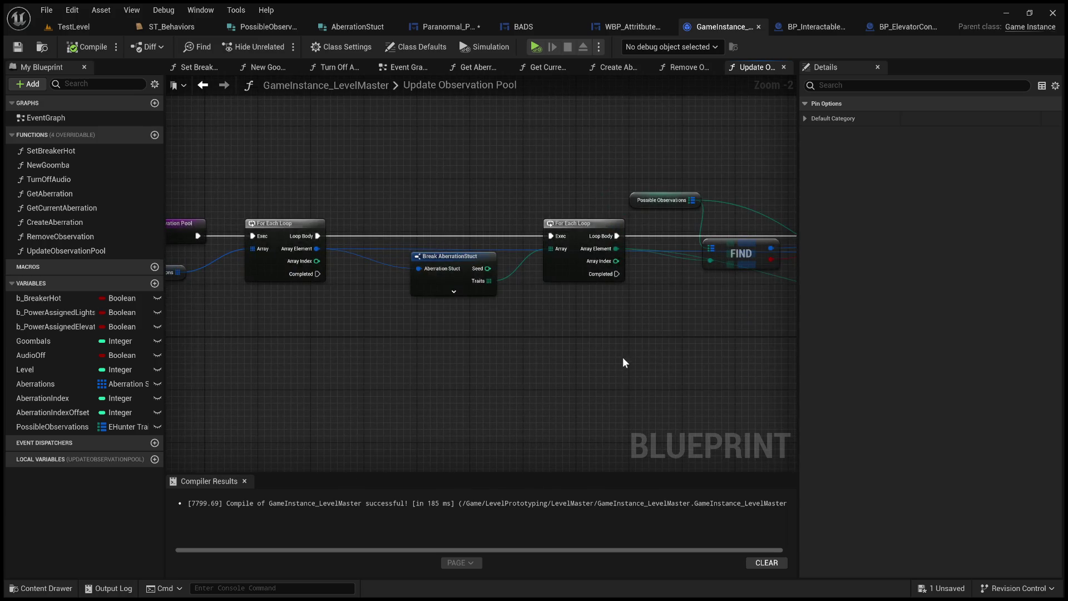
click(83, 27)
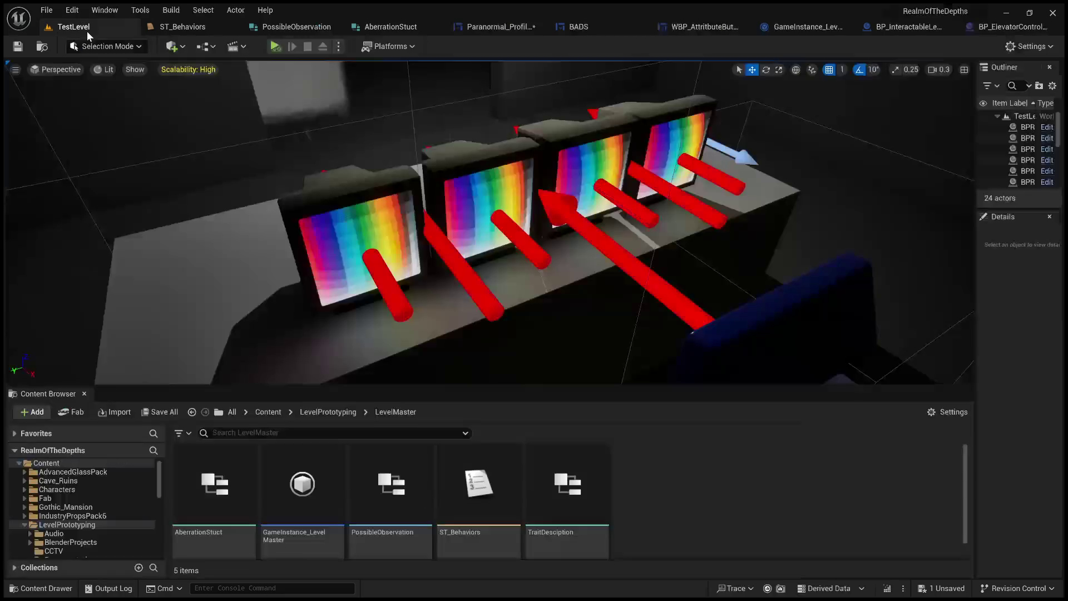
Play-test the level briefly, then return to the Make Array nodes in Paranormal_Profiles
click(278, 46)
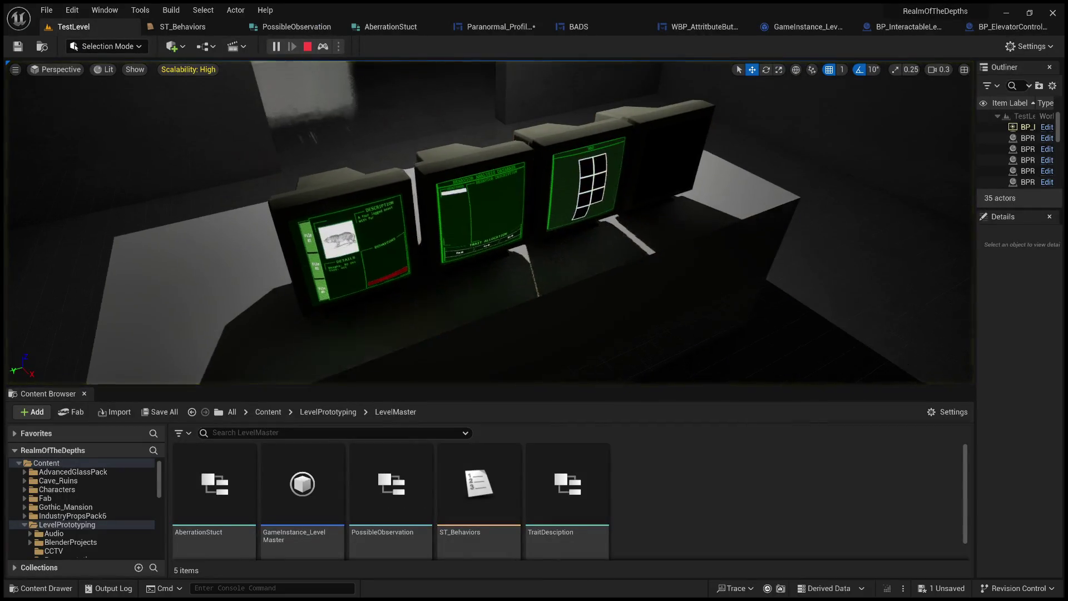
click(322, 45)
click(499, 28)
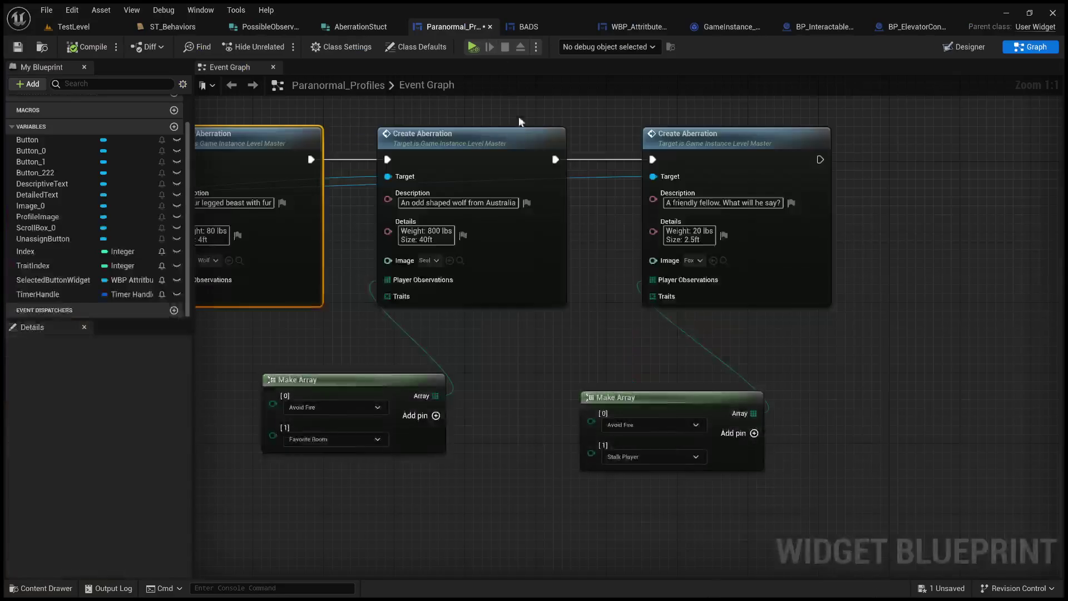
mouse_move(534, 309)
mouse_down()
mouse_move(563, 344)
mouse_move(605, 346)
mouse_up()
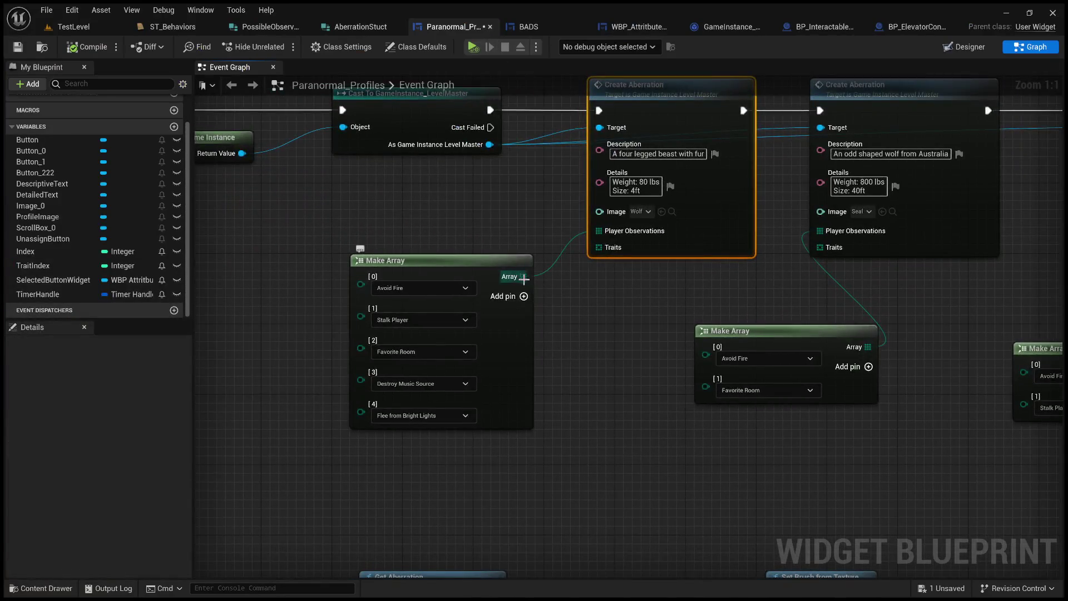
Wire the Make Array outputs into the three Create Aberration Traits inputs and compile
drag(868, 346, 820, 230)
mouse_move(651, 276)
mouse_down()
mouse_move(575, 302)
mouse_move(475, 308)
mouse_up()
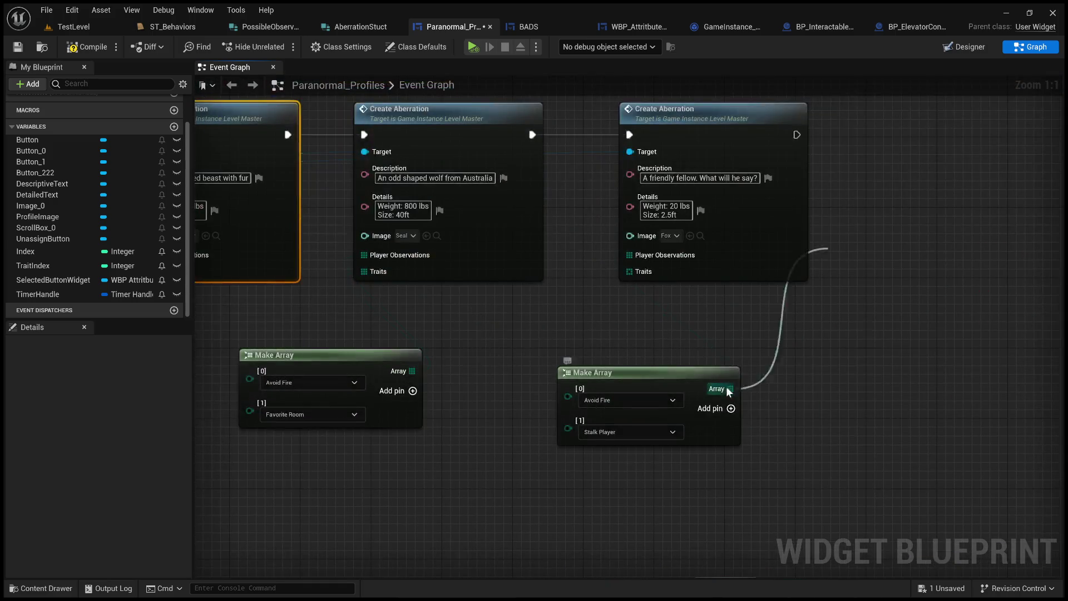
drag(731, 388, 631, 272)
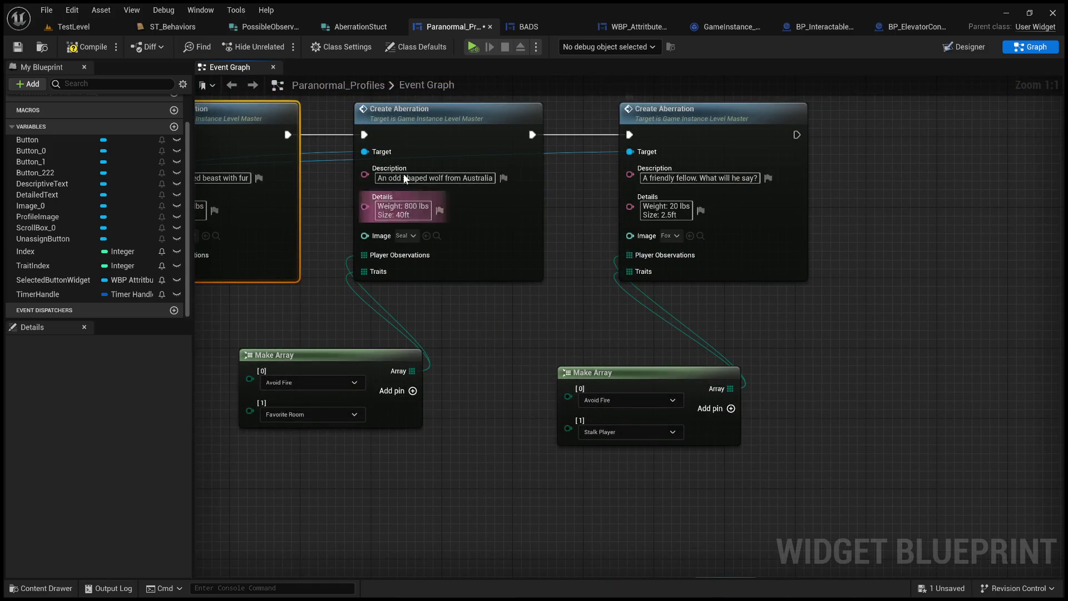
click(87, 47)
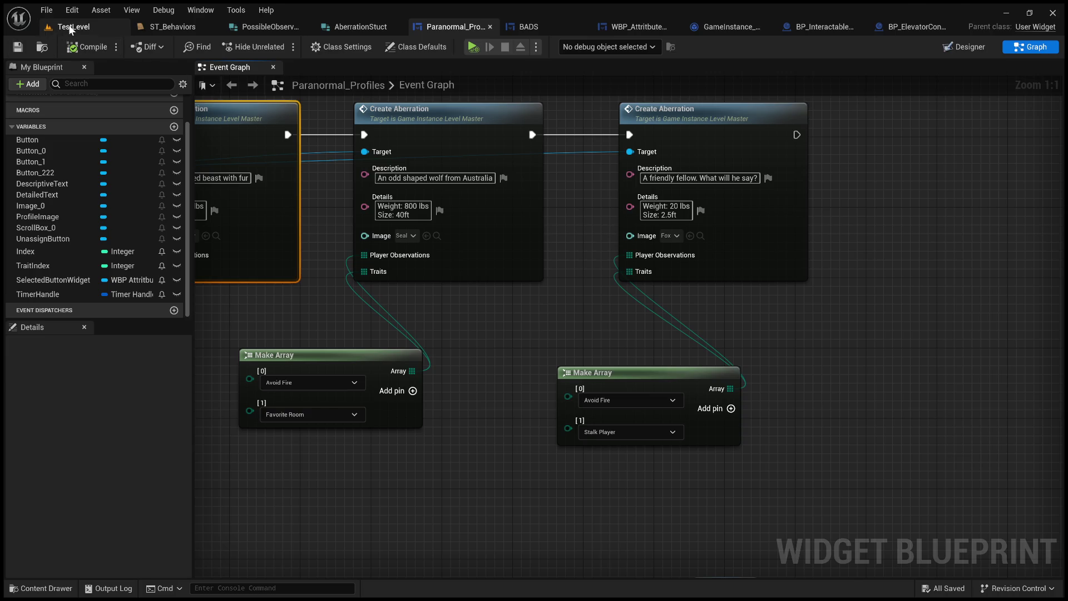
click(74, 27)
click(276, 46)
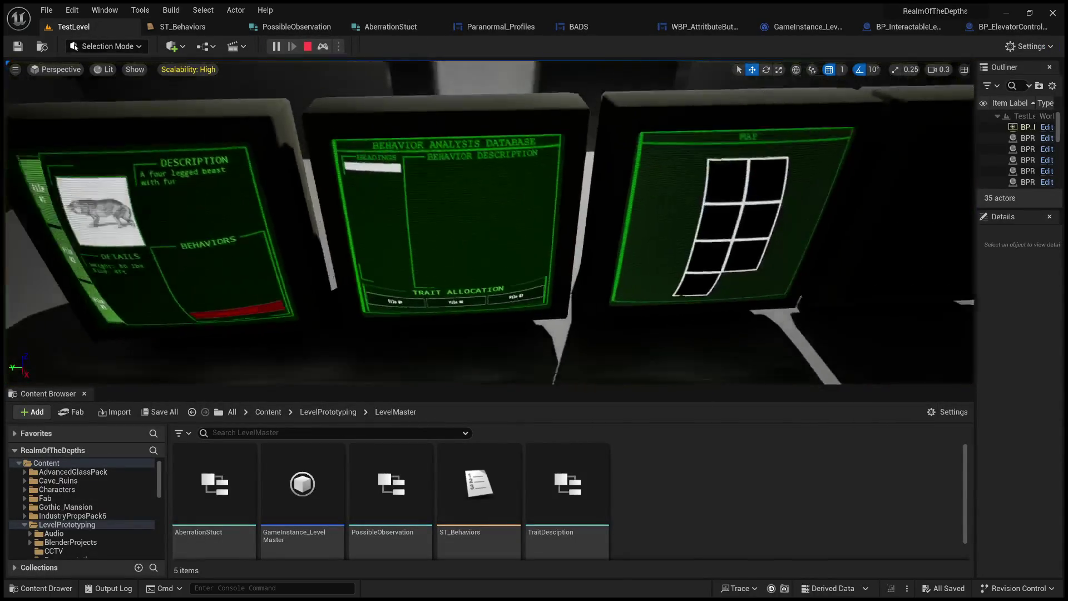
click(308, 47)
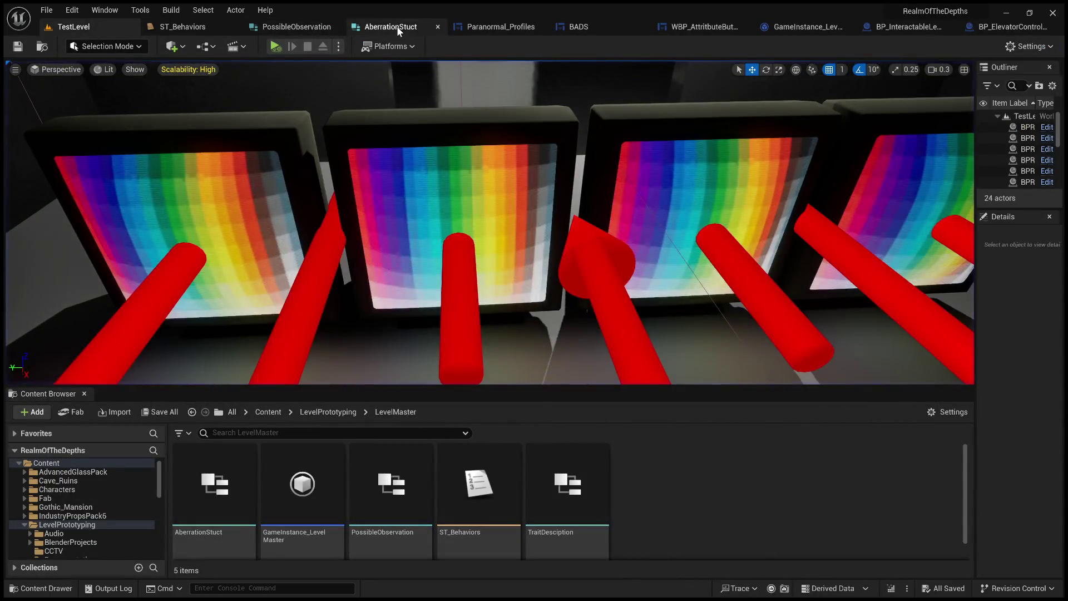
click(397, 26)
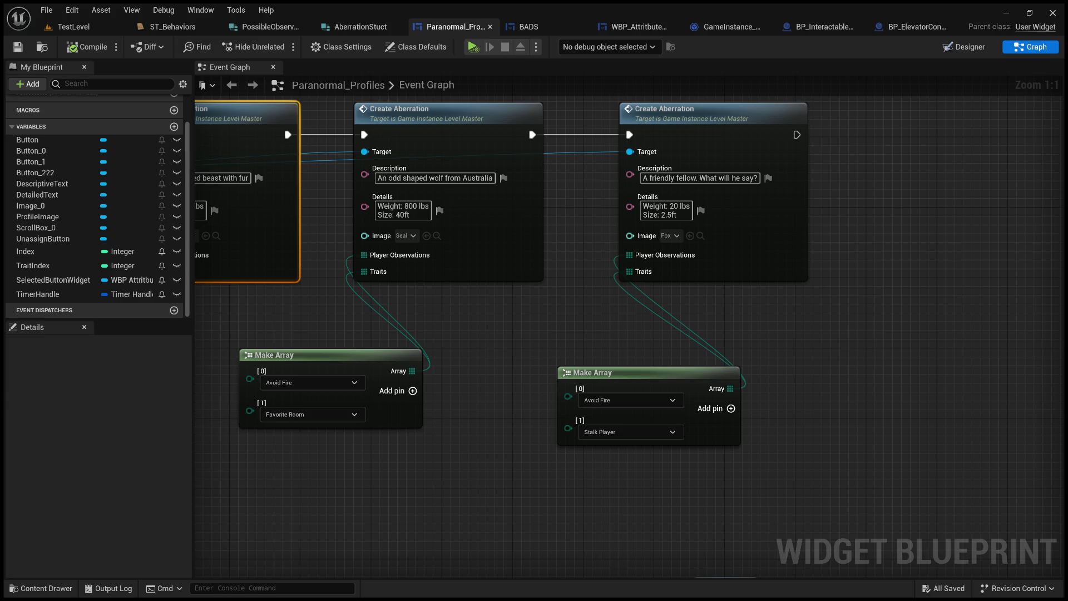
drag(664, 241, 735, 243)
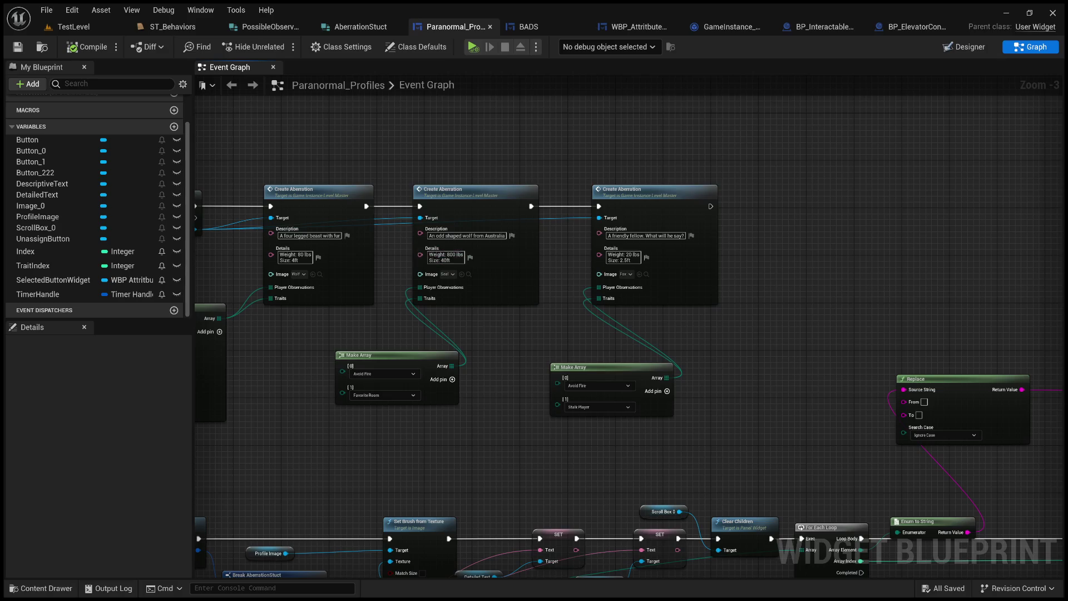
drag(441, 142, 531, 149)
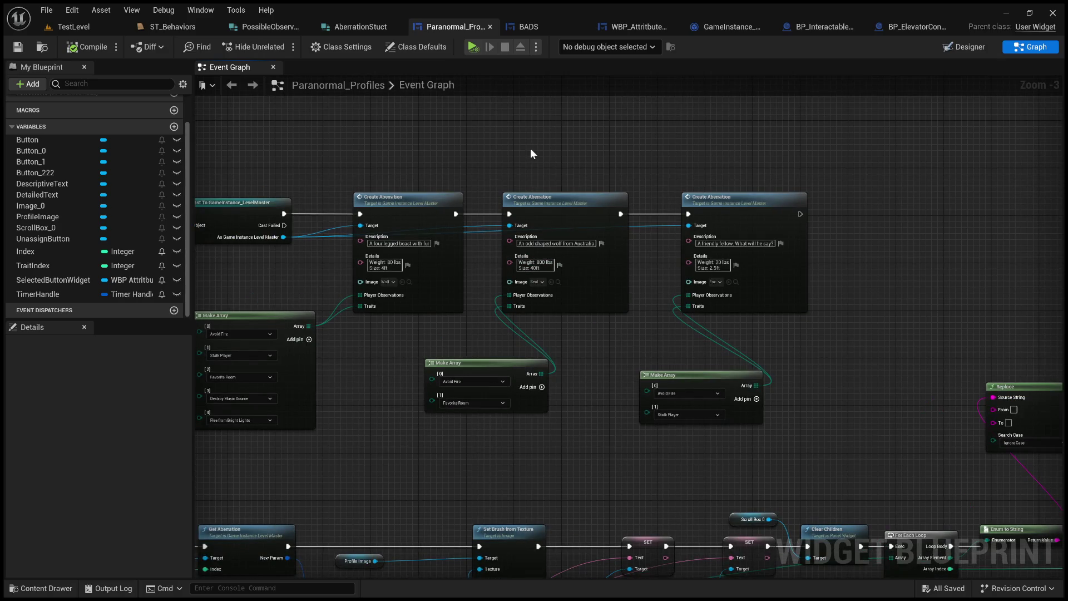